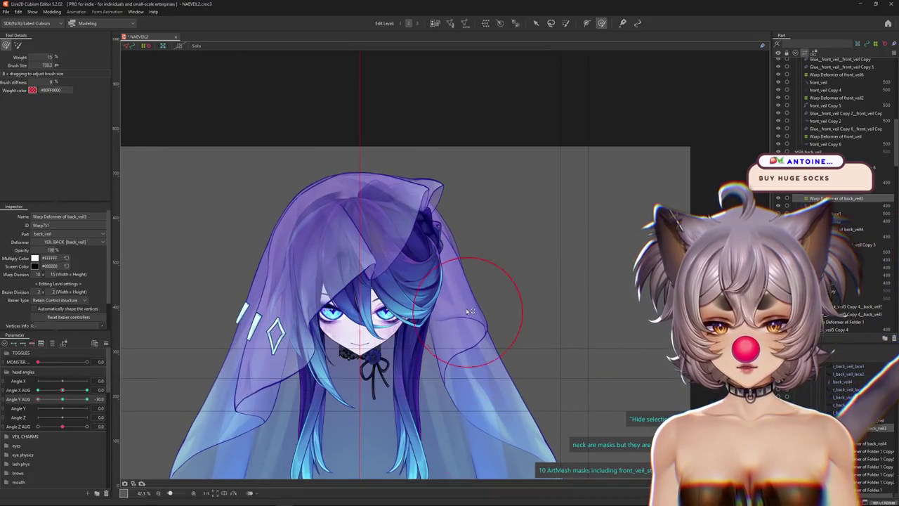
- Sweep Angle Y AUG and Angle X AUG to test the back veil, then reset Angle X AUG to 0
scroll(464, 329, "up", 2)
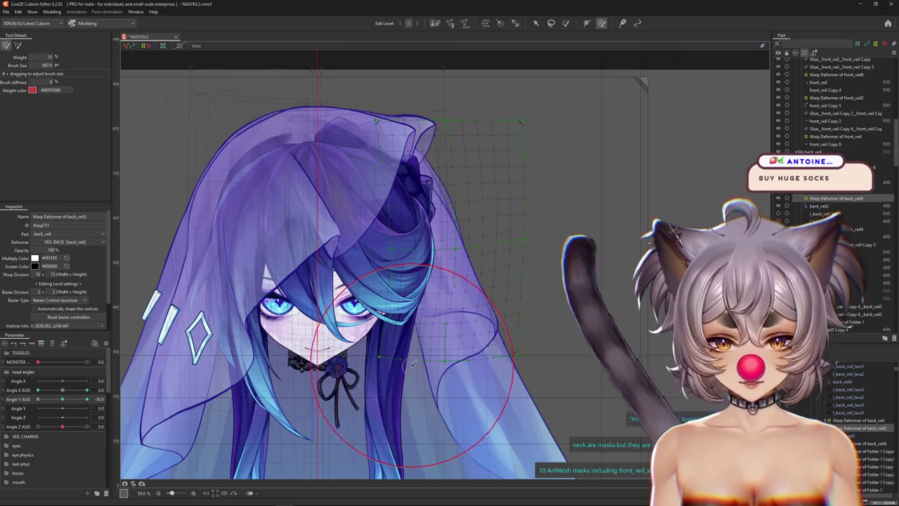
scroll(485, 365, "up", 1)
mouse_move(63, 398)
left_mouse_down()
mouse_move(53, 402)
mouse_move(108, 397)
mouse_move(60, 388)
left_mouse_up()
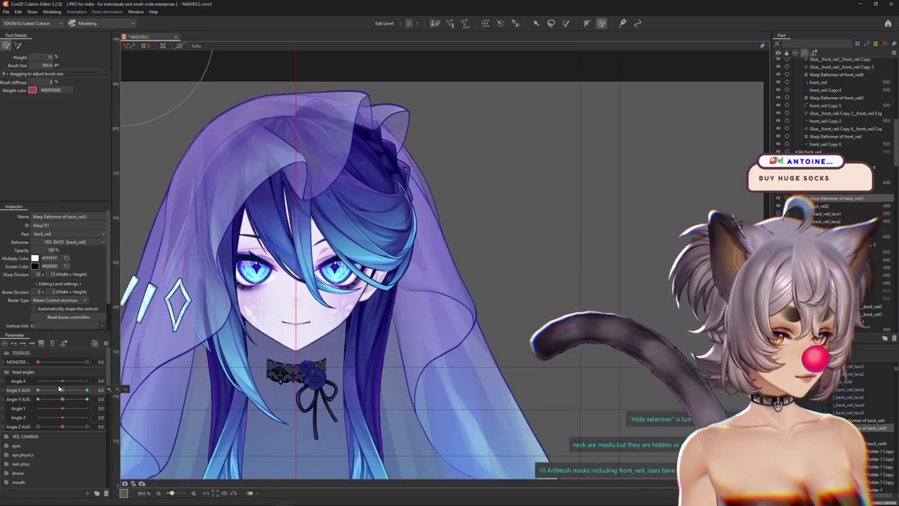
mouse_move(60, 388)
left_mouse_down()
mouse_move(67, 395)
mouse_move(47, 387)
mouse_move(106, 386)
left_mouse_up()
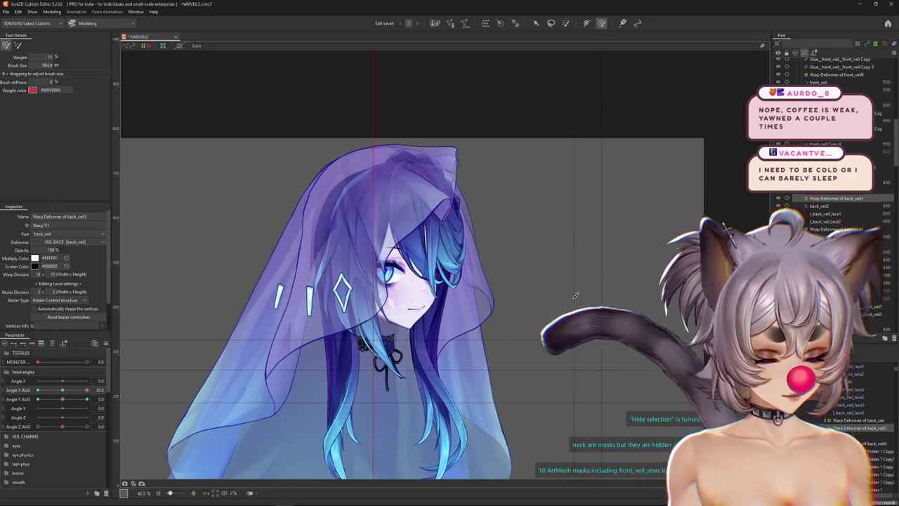
left_click_drag(87, 390, 62, 389)
left_click_drag(63, 399, 23, 408)
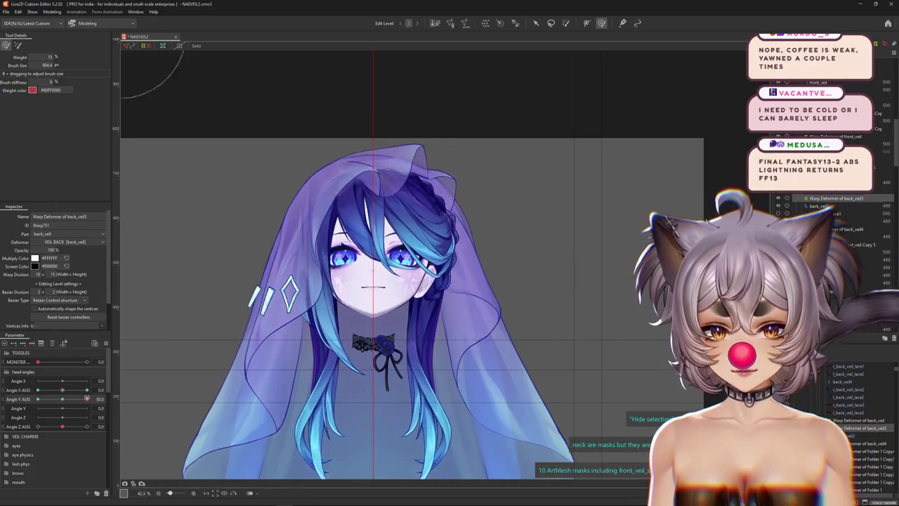
scroll(469, 313, "up", 2)
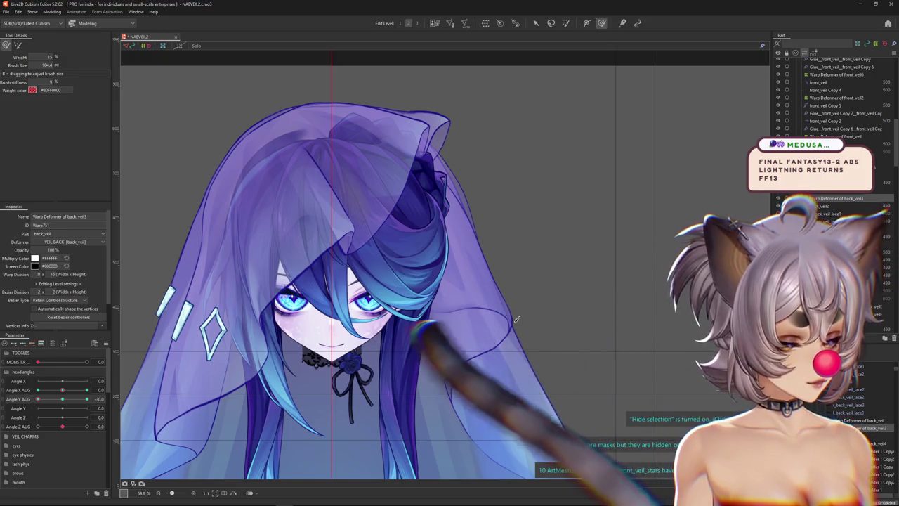
scroll(530, 264, "down", 2)
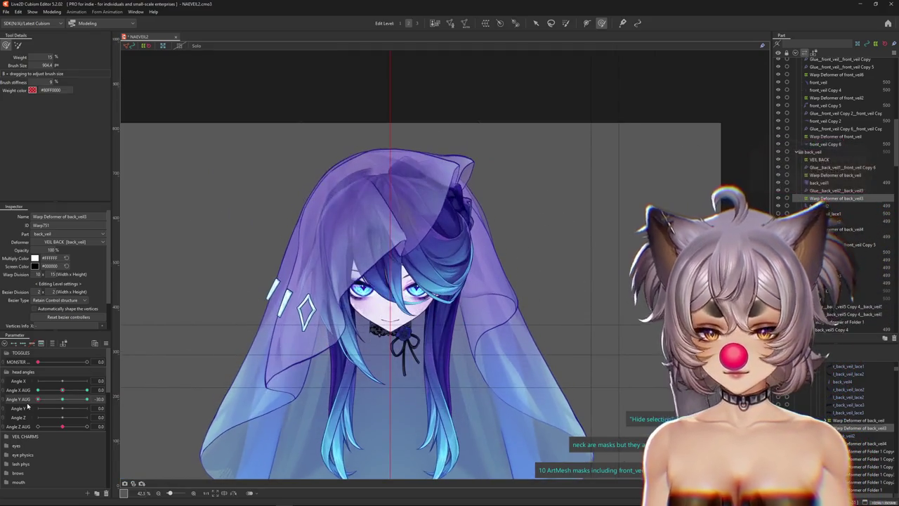
scroll(506, 314, "up", 2)
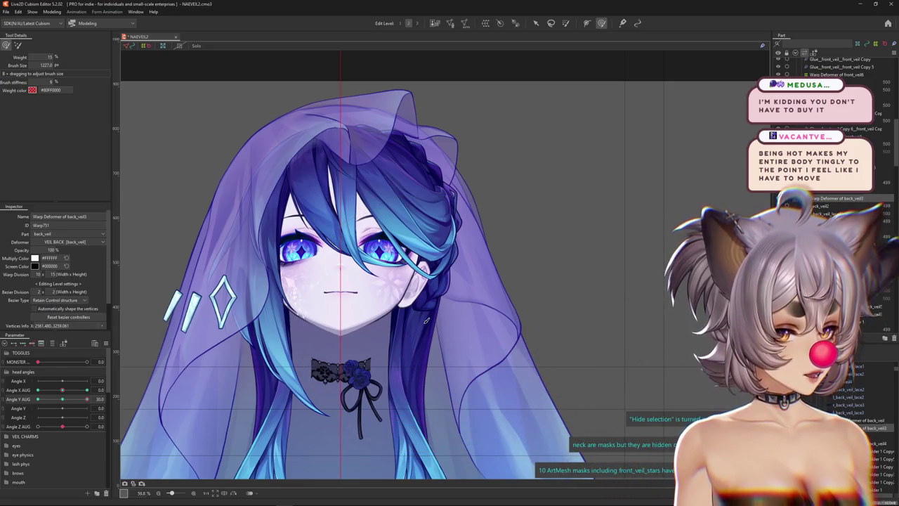
scroll(427, 321, "down", 3)
- Swing Angle Y AUG between -30 and +30, recentring the canvas to watch the full veil follow
left_click_drag(74, 398, 38, 398)
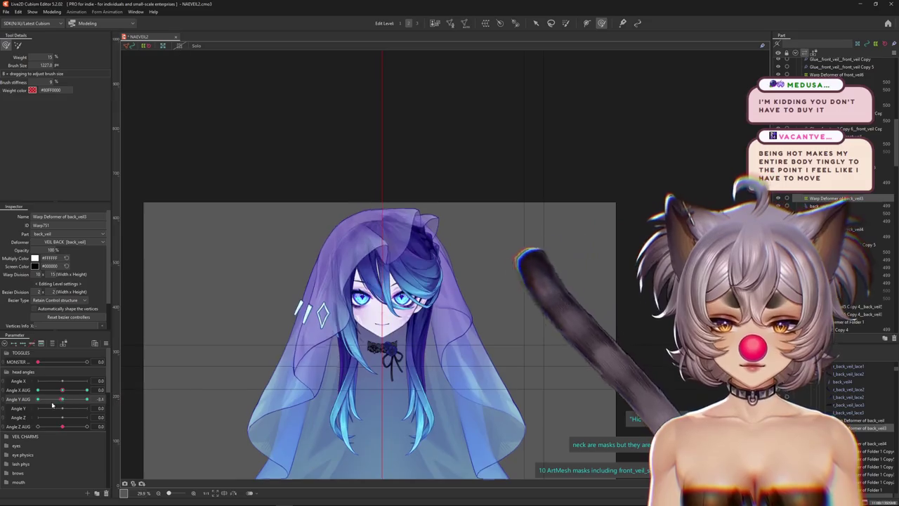
left_click_drag(474, 352, 433, 320)
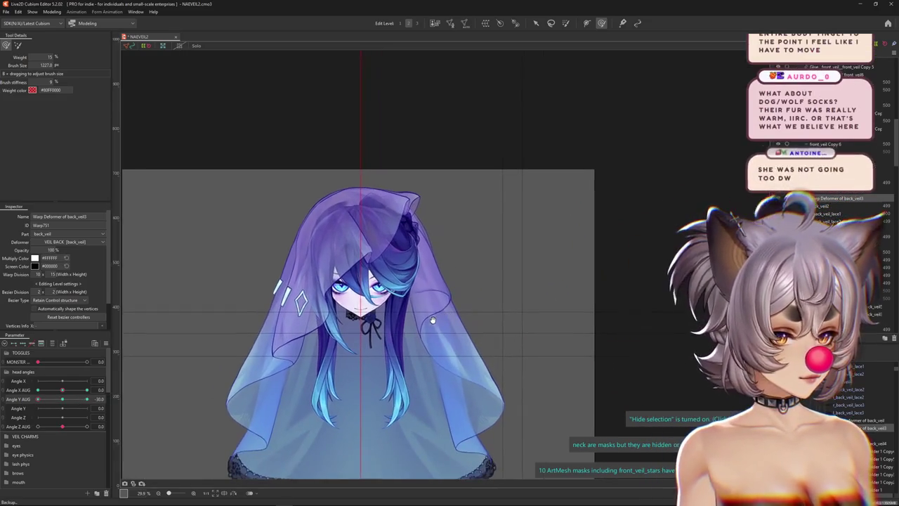
mouse_move(87, 398)
left_mouse_down()
mouse_move(104, 402)
mouse_move(24, 408)
mouse_move(62, 405)
left_mouse_up()
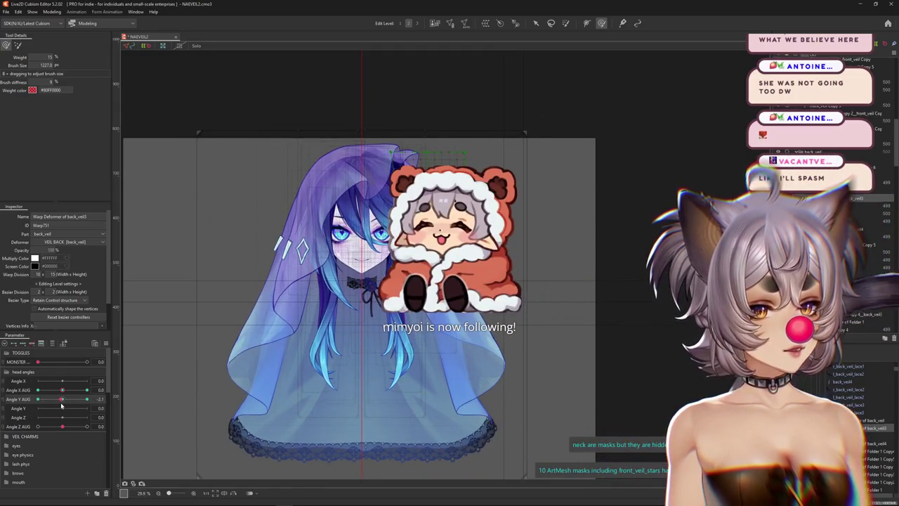
left_click_drag(61, 405, 12, 407)
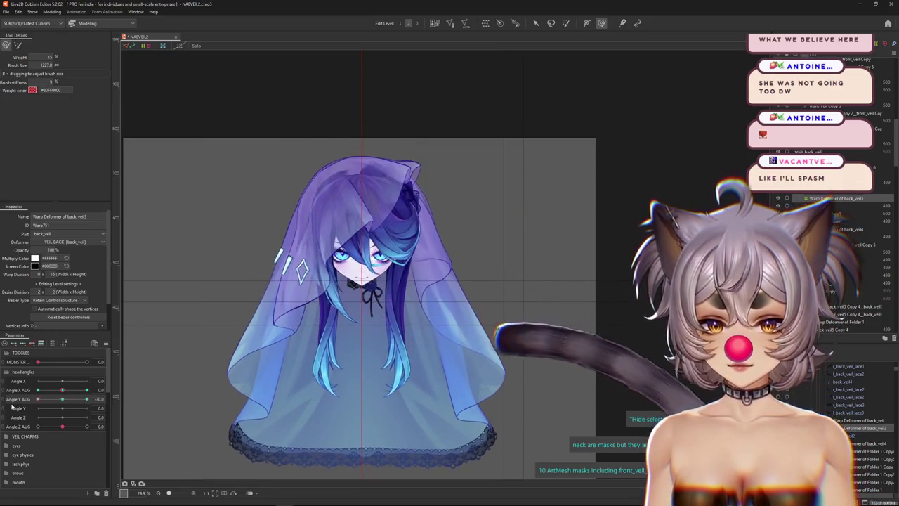
left_click_drag(276, 384, 316, 352)
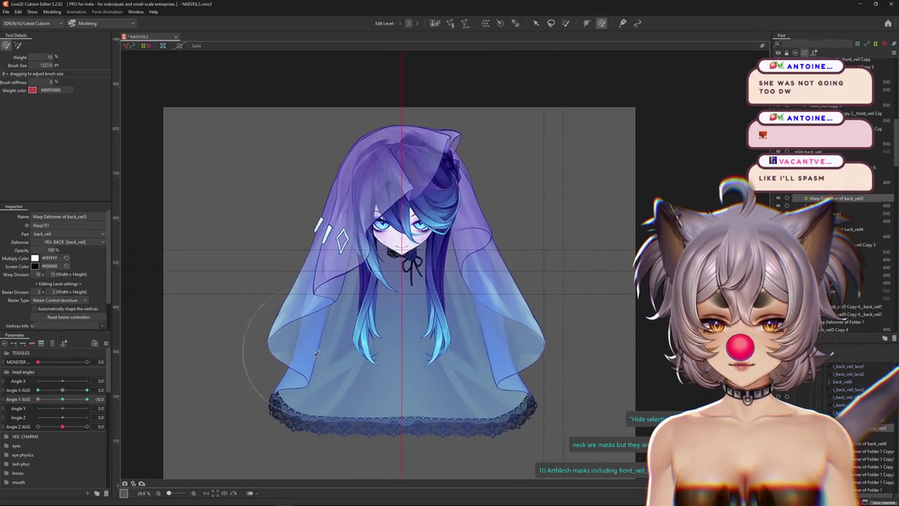
scroll(316, 352, "up", 2)
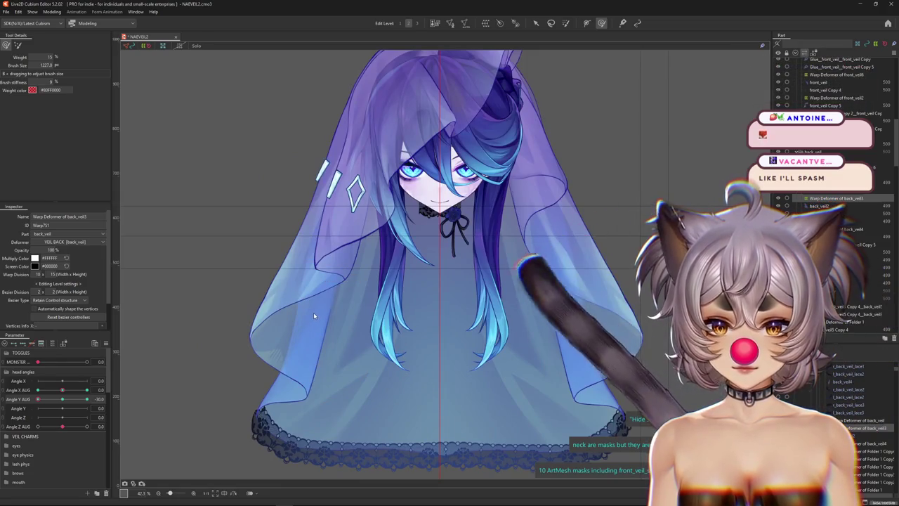
right_click(313, 311)
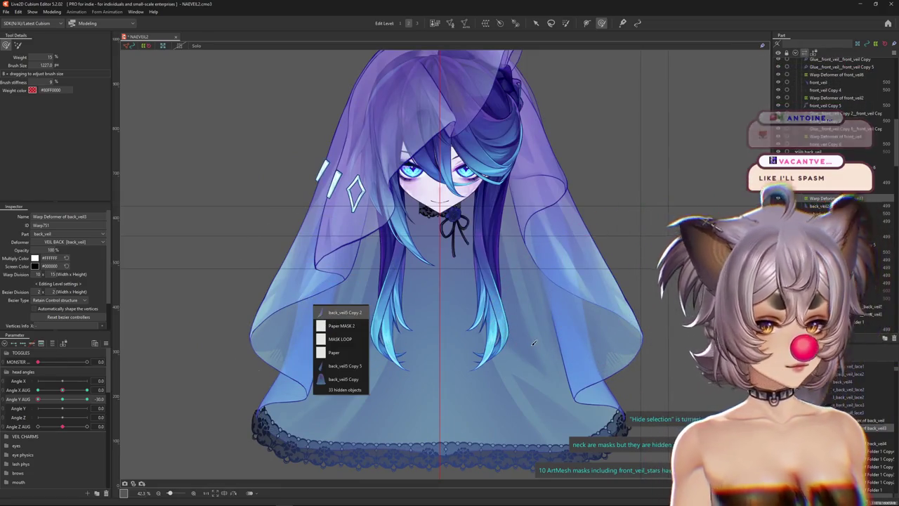
- Select back_veil3 Copy 2 from the overlap list, then bring the dog socks image search forward
left_click(331, 312)
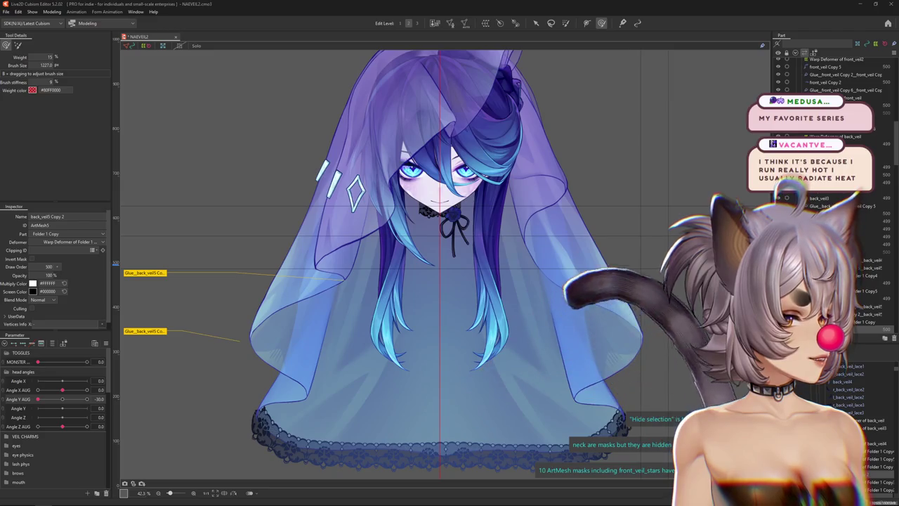
left_click_drag(898, 49, 166, 49)
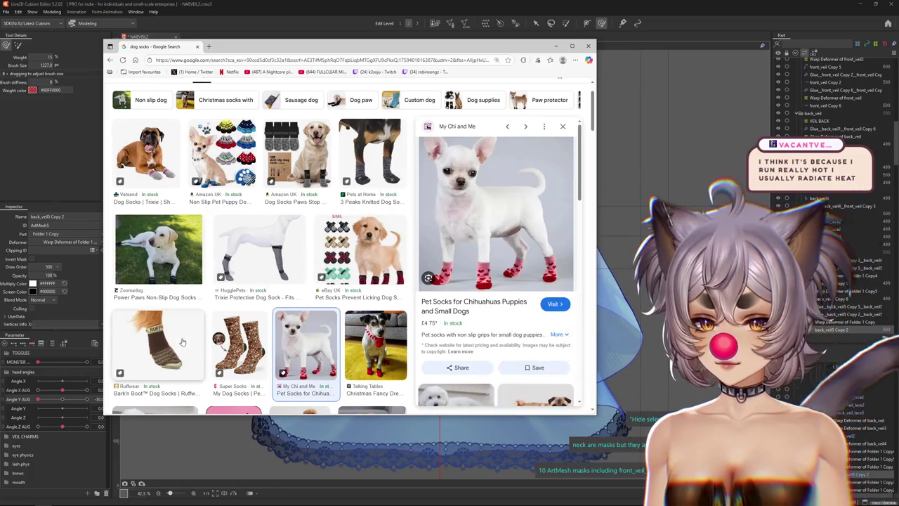
- Browse the dog socks image results, then close the browser window
scroll(183, 341, "up", 2)
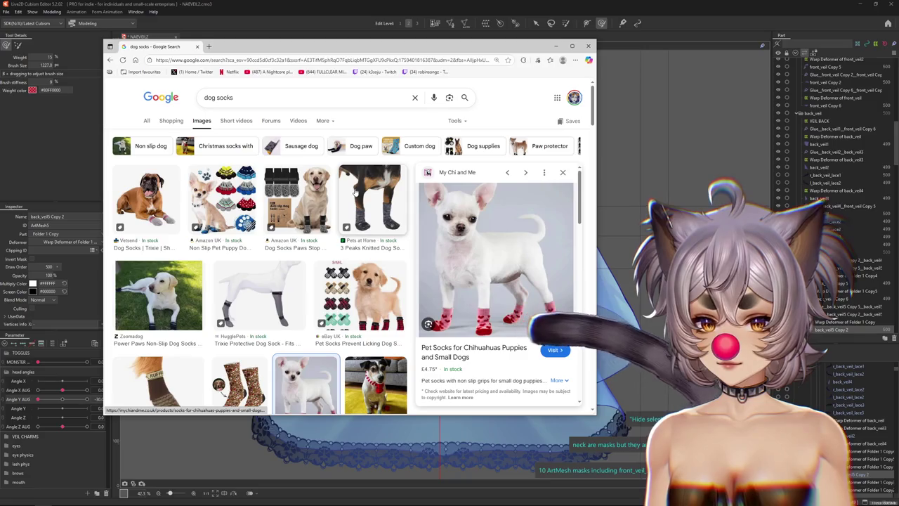
scroll(356, 192, "down", 5)
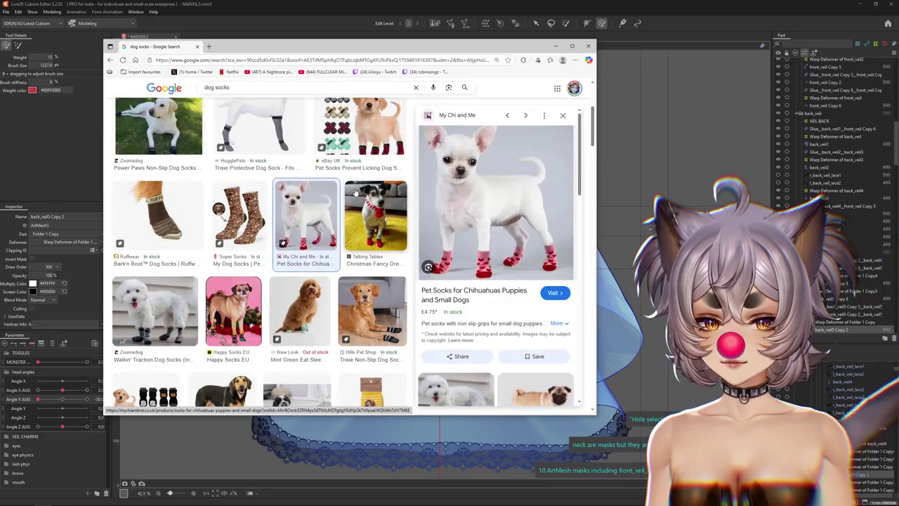
scroll(355, 191, "down", 3)
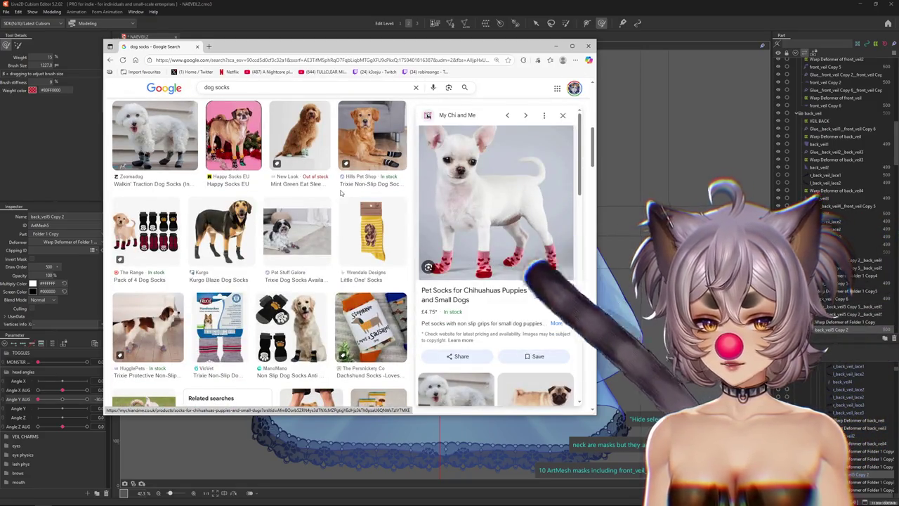
scroll(330, 196, "down", 3)
scroll(325, 200, "up", 5)
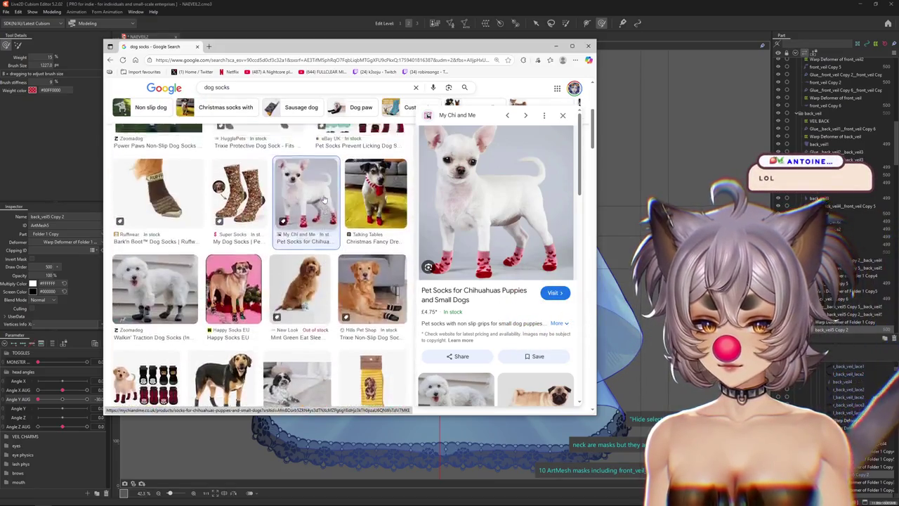
scroll(325, 200, "up", 5)
left_click(196, 48)
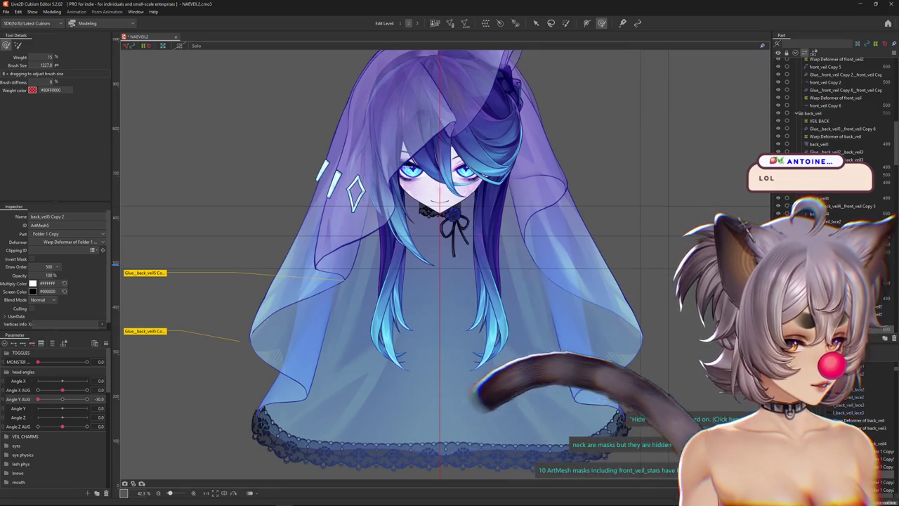
- Clear the veil vertex selection, reset Angle Y AUG to 0, and zoom out to frame the veil
scroll(620, 295, "down", 5)
scroll(620, 294, "up", 5)
scroll(620, 295, "up", 1)
mouse_move(62, 408)
left_mouse_down()
mouse_move(42, 408)
mouse_move(99, 397)
left_mouse_up()
left_click_drag(393, 304, 408, 316)
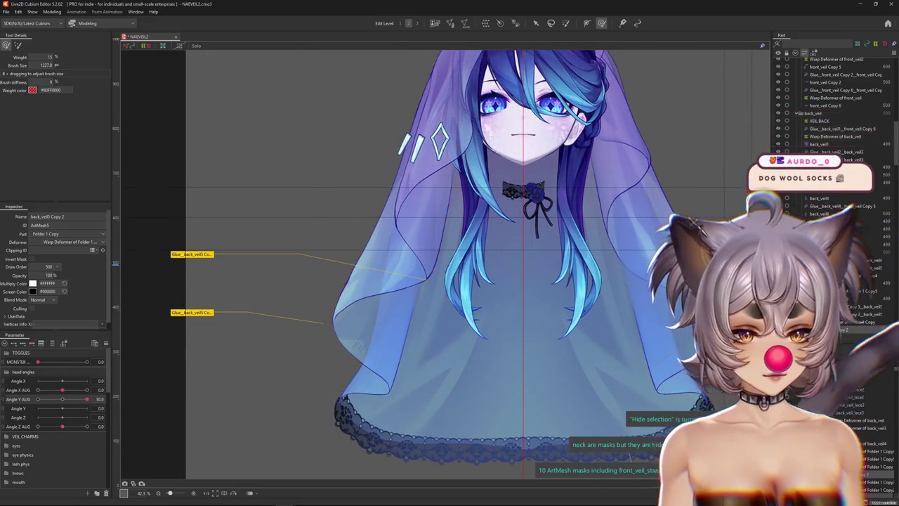
left_click_drag(87, 398, 9, 409)
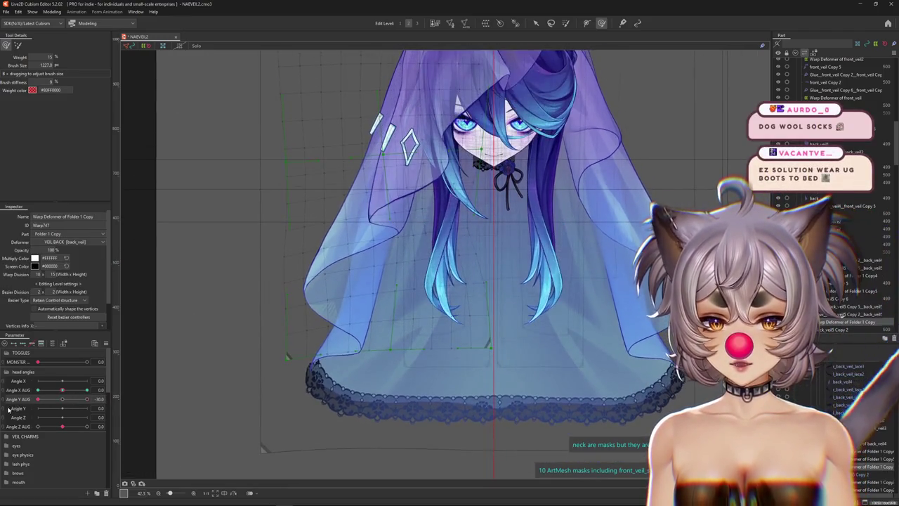
left_click(66, 401)
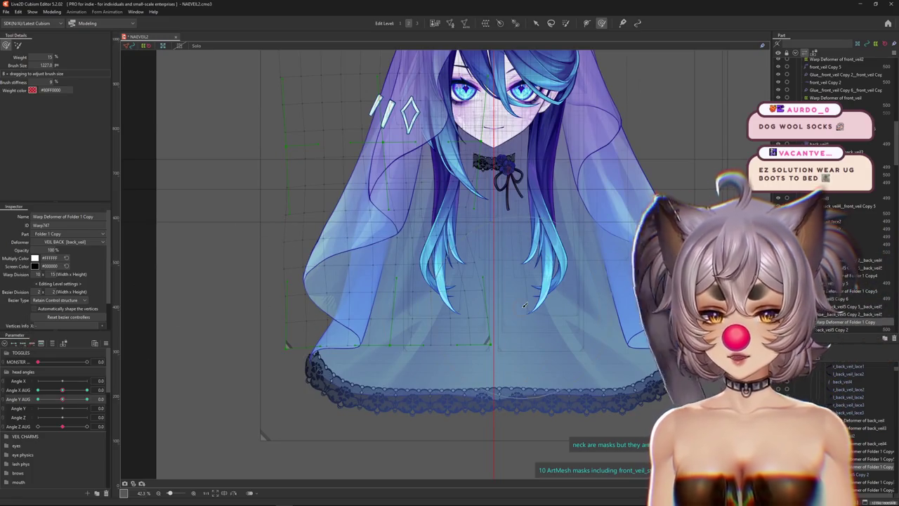
scroll(524, 305, "down", 1)
scroll(520, 281, "down", 1)
scroll(510, 242, "down", 1)
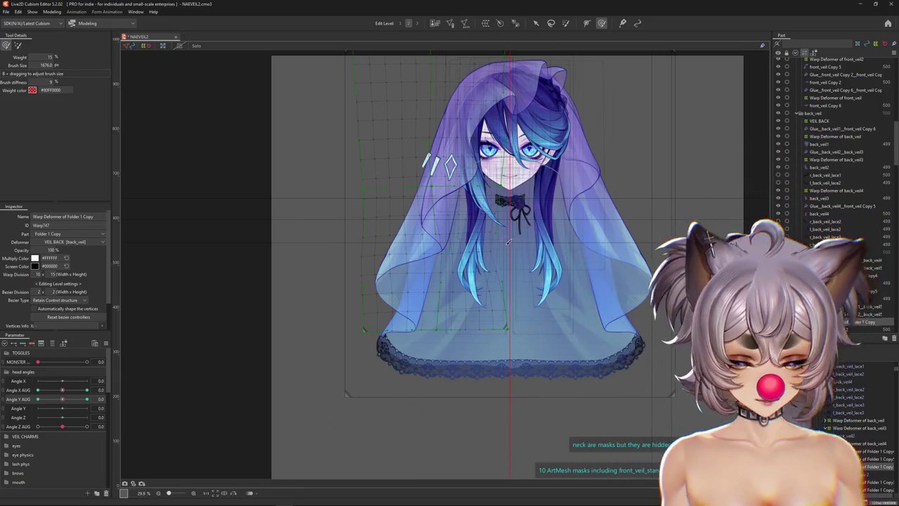
- Preview the back veil at Angle Y AUG -30 and set the Deform Brush mode and size
key("ctrl+h")
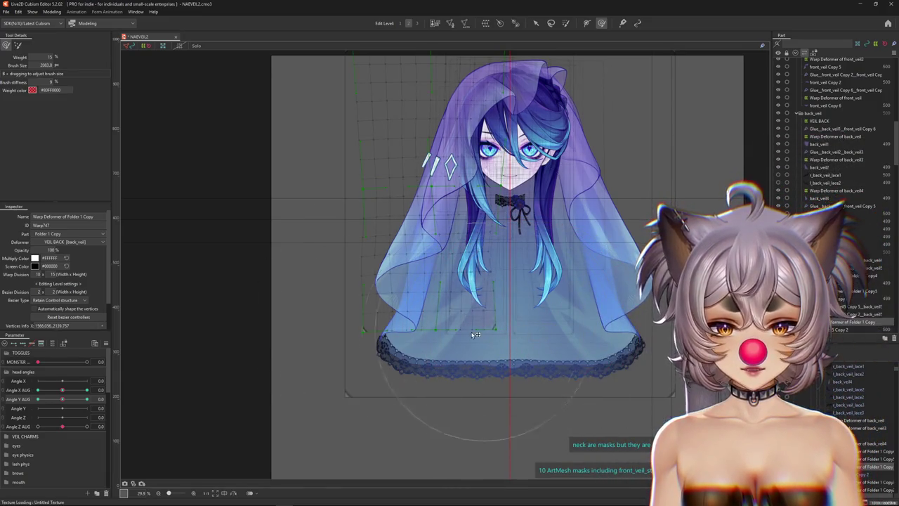
left_click_drag(519, 317, 467, 337)
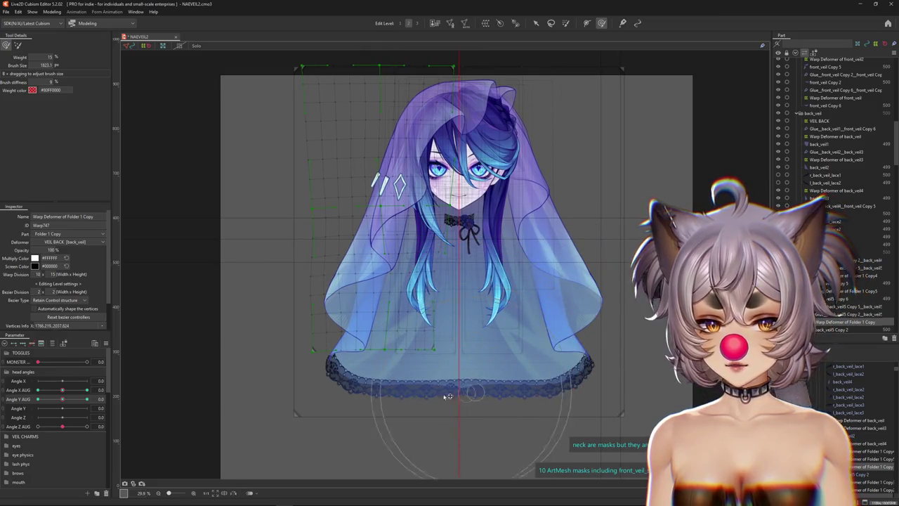
key("ctrl+h")
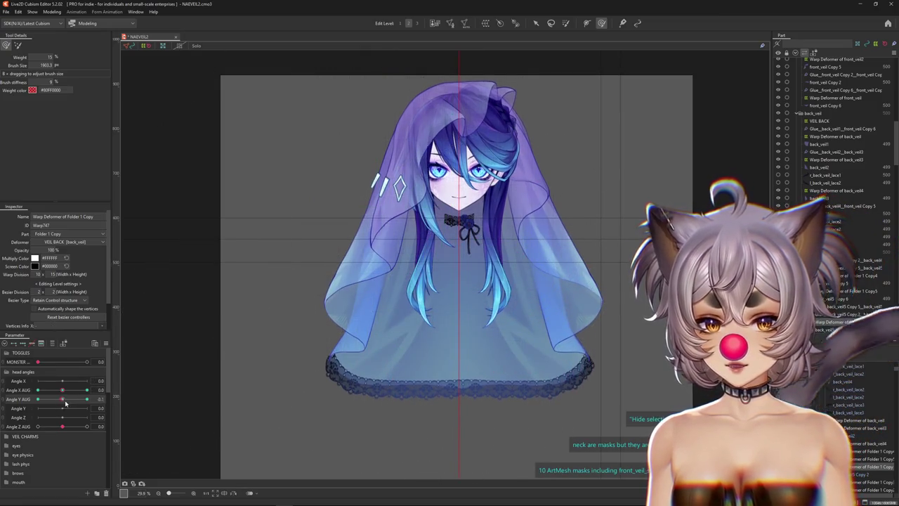
left_click_drag(62, 399, 38, 399)
key("ctrl+h")
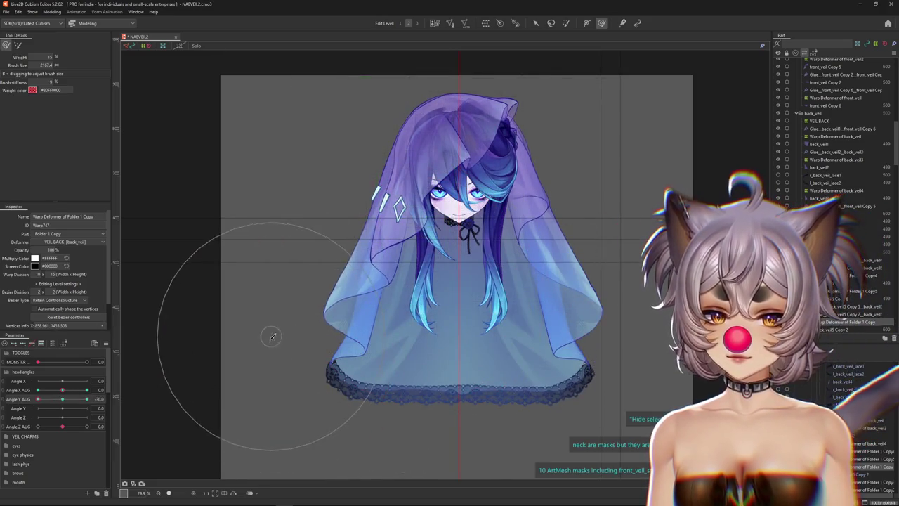
left_click_drag(435, 330, 427, 330)
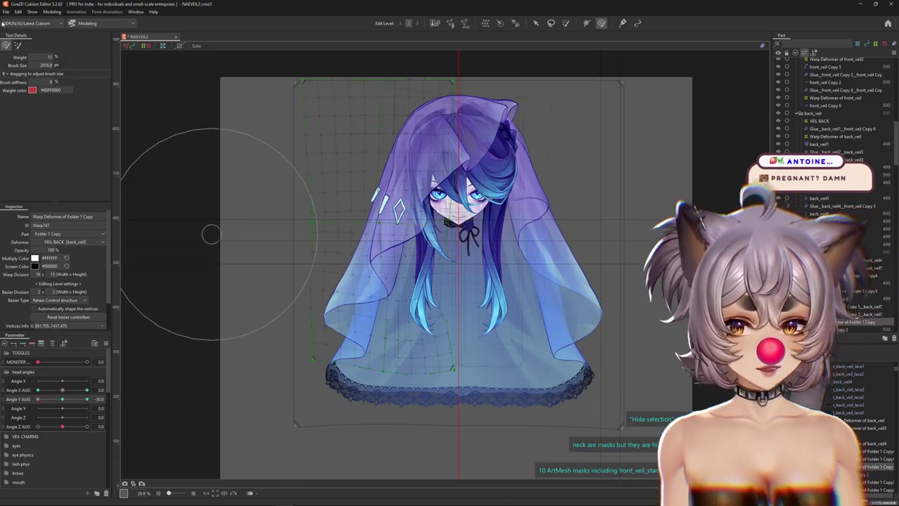
left_click(18, 44)
mouse_move(378, 415)
left_mouse_down()
mouse_move(397, 346)
mouse_move(240, 271)
left_mouse_up()
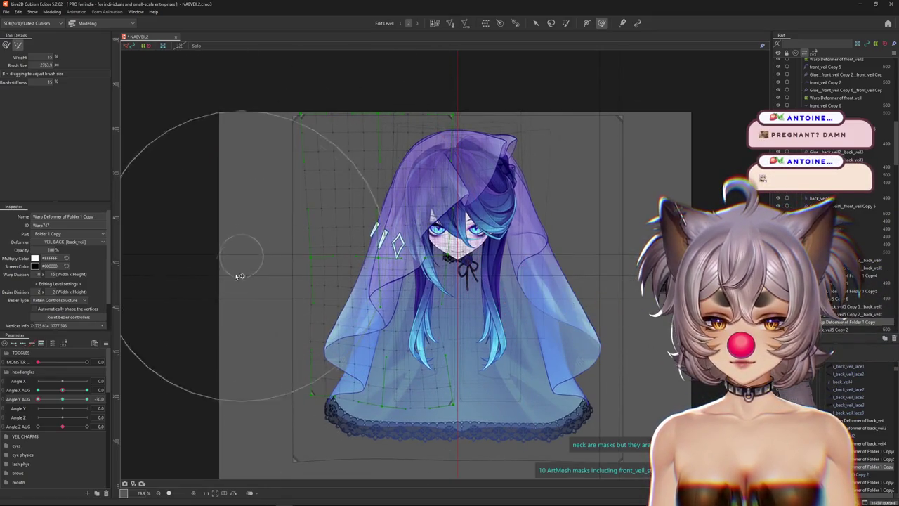
left_click(5, 46)
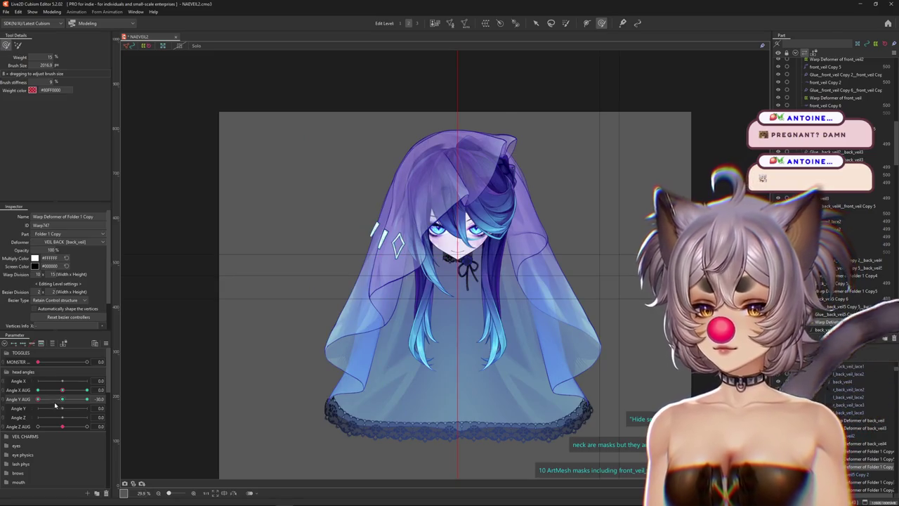
left_click_drag(292, 279, 299, 295)
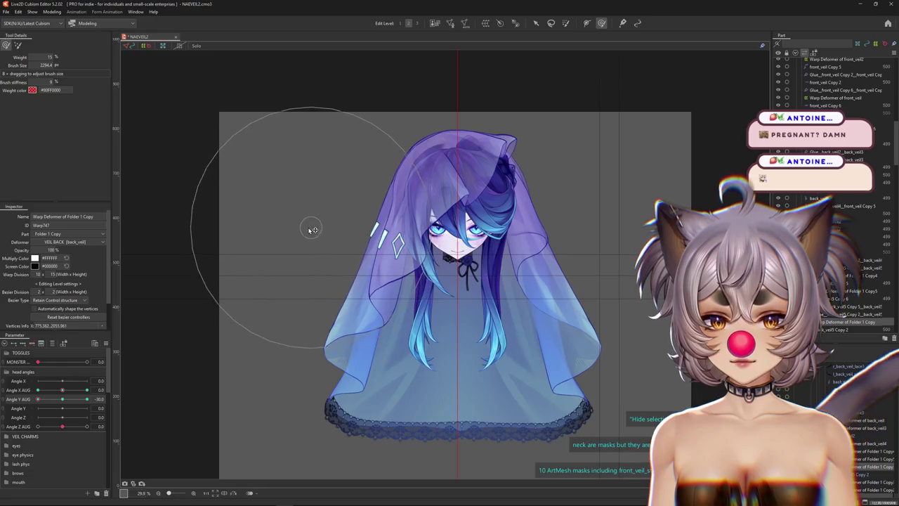
mouse_move(374, 295)
left_mouse_down()
mouse_move(373, 283)
mouse_move(420, 263)
left_mouse_up()
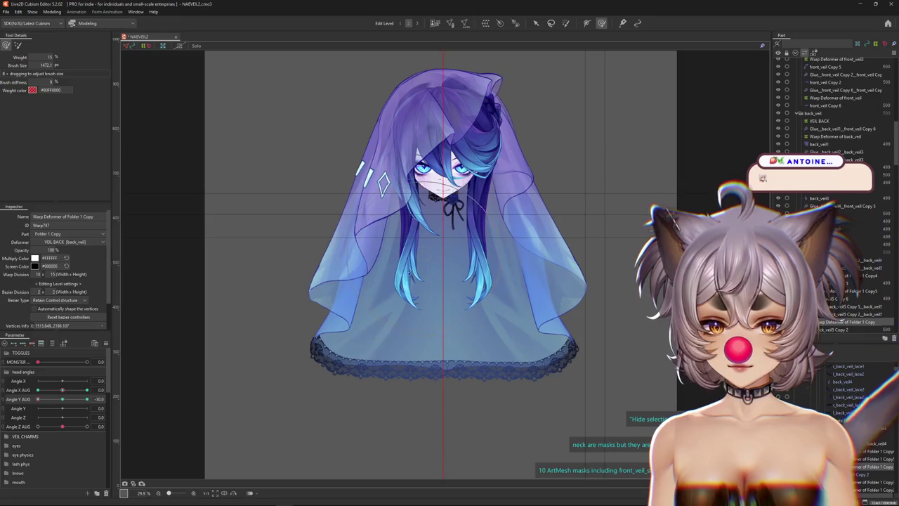
- Brush the back veil into shape at Angle Y AUG +30, comparing against the -30 pose
left_click_drag(63, 398, 90, 398)
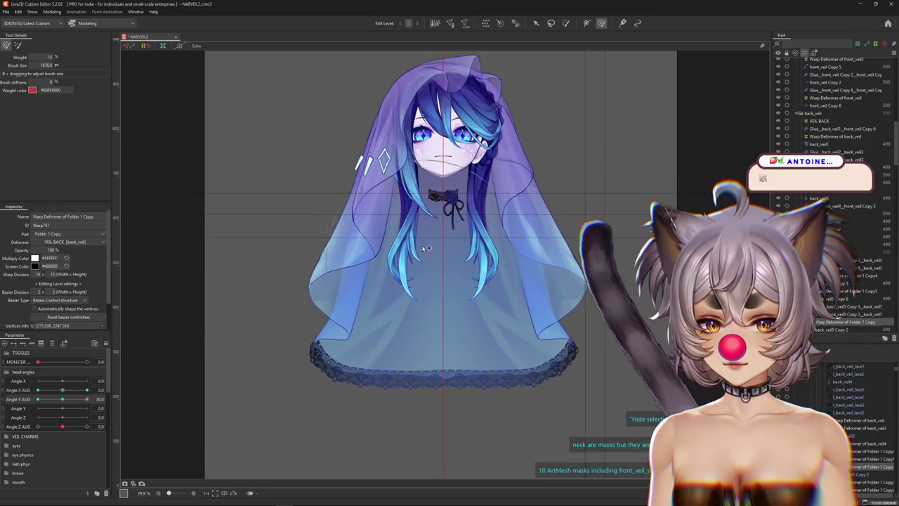
left_click_drag(288, 377, 311, 323)
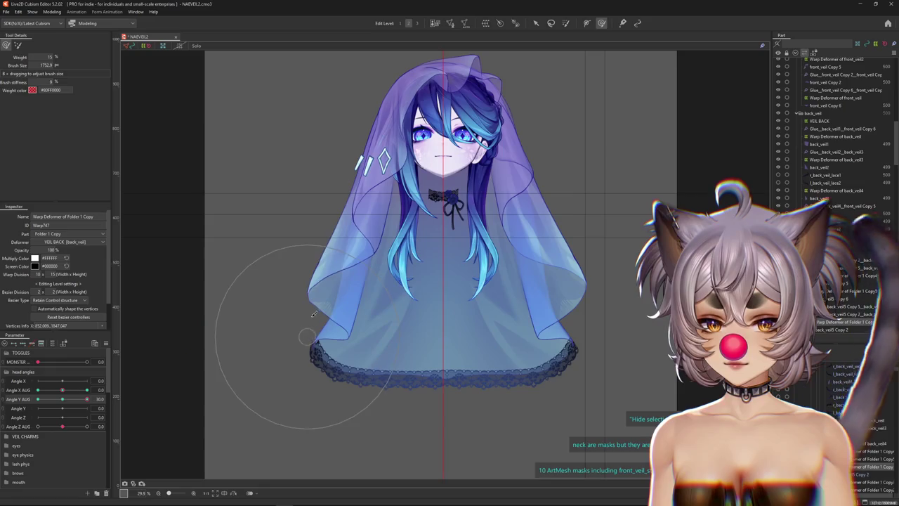
left_click_drag(75, 398, 38, 398)
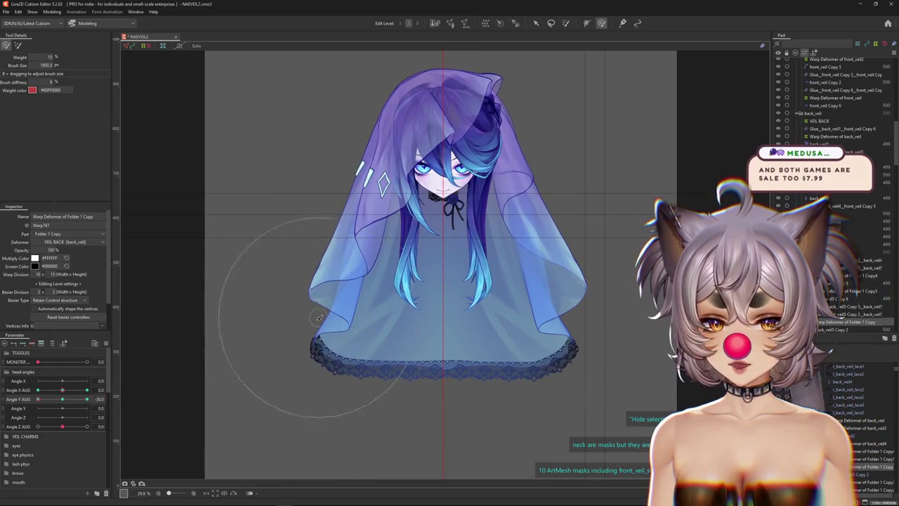
mouse_move(38, 398)
left_mouse_down()
mouse_move(51, 406)
mouse_move(38, 405)
left_mouse_up()
left_click_drag(290, 295, 268, 274)
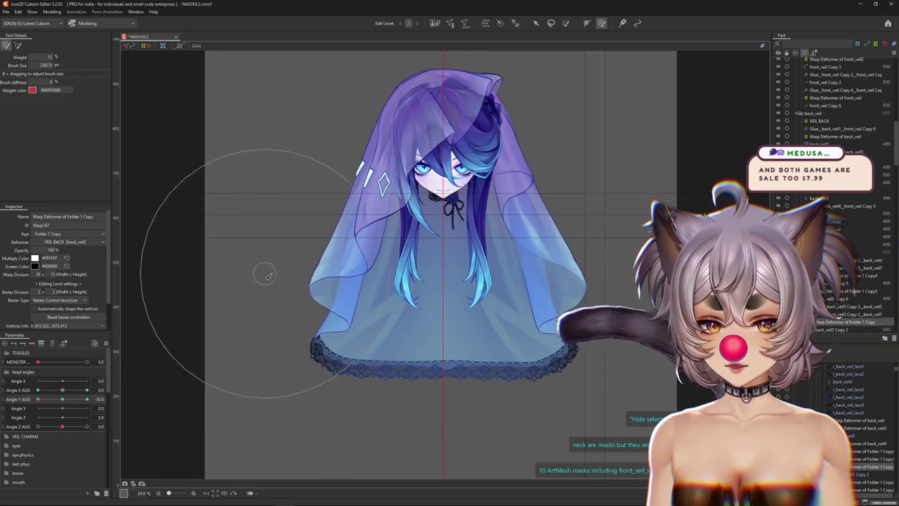
left_click_drag(38, 398, 87, 398)
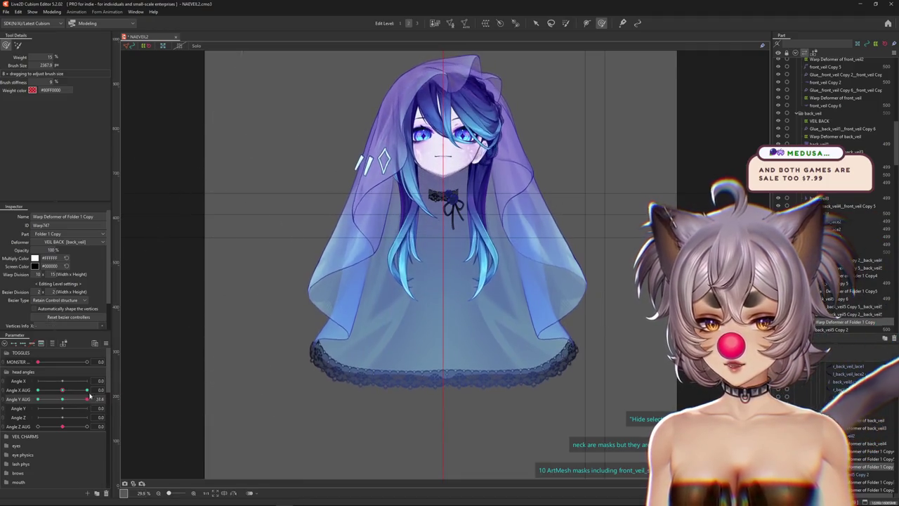
left_click_drag(313, 349, 305, 369)
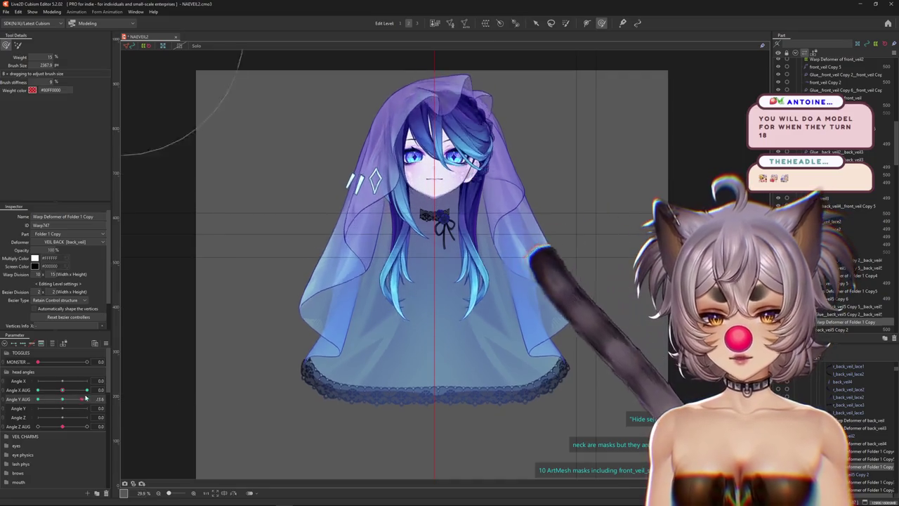
- Shrink the brush and refine the veil edge at Angle Y AUG +30
left_click_drag(435, 288, 377, 291)
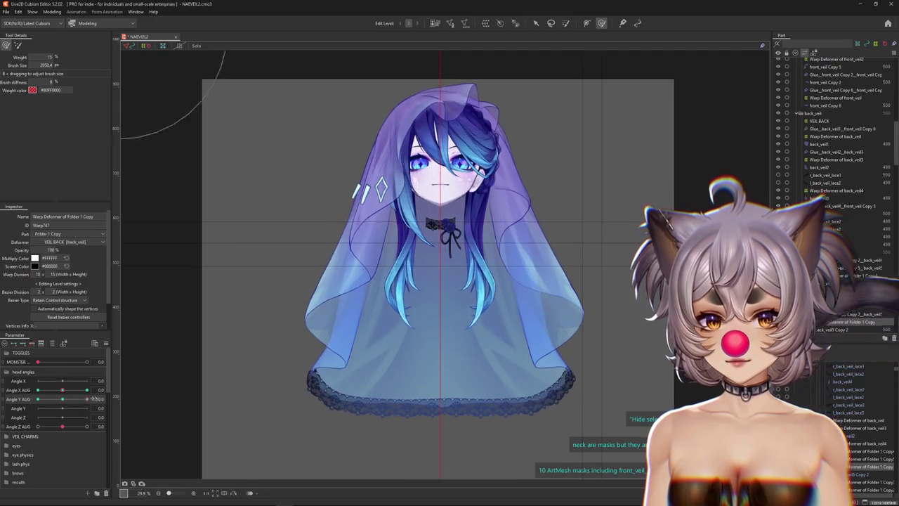
mouse_move(254, 356)
left_mouse_down()
mouse_move(331, 318)
mouse_move(400, 316)
left_mouse_up()
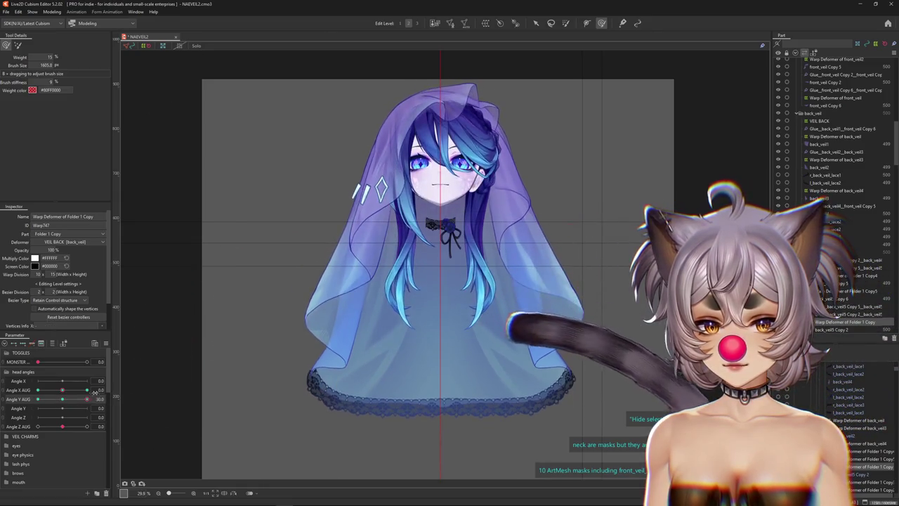
left_click_drag(62, 395, 21, 404)
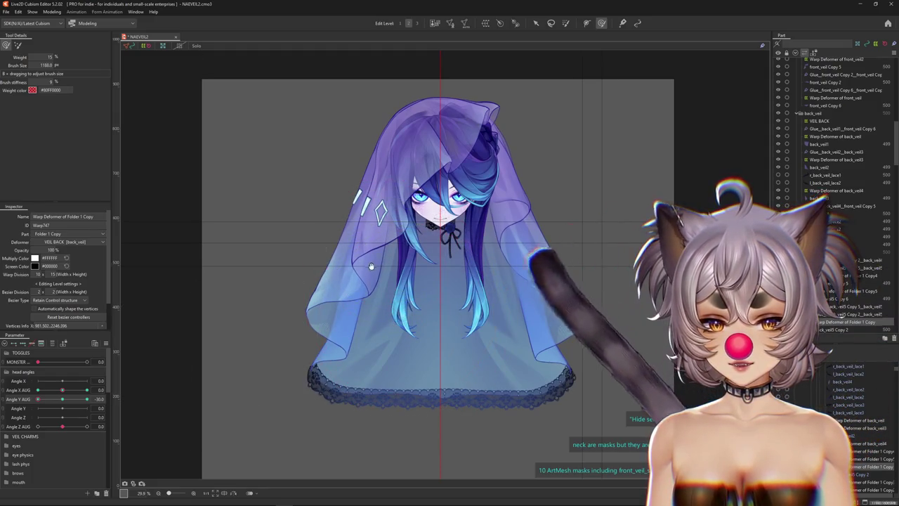
left_click_drag(402, 289, 302, 296)
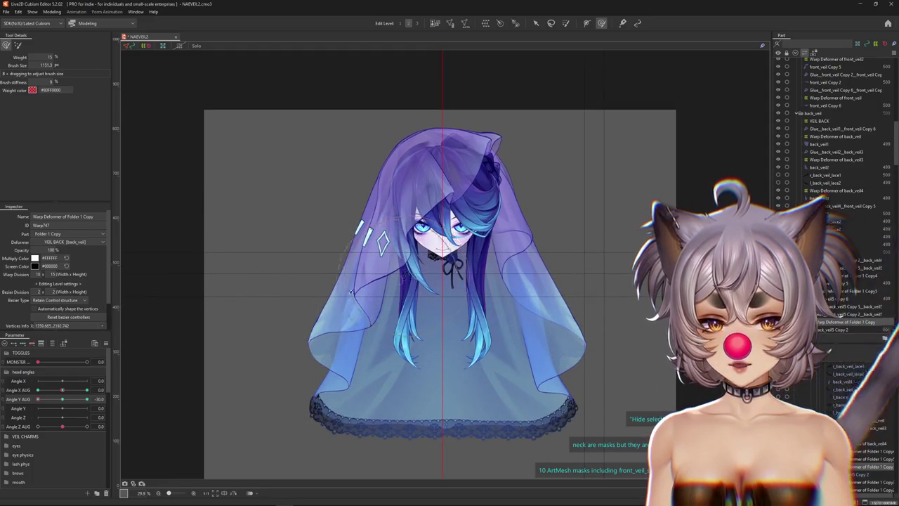
left_click_drag(63, 397, 87, 399)
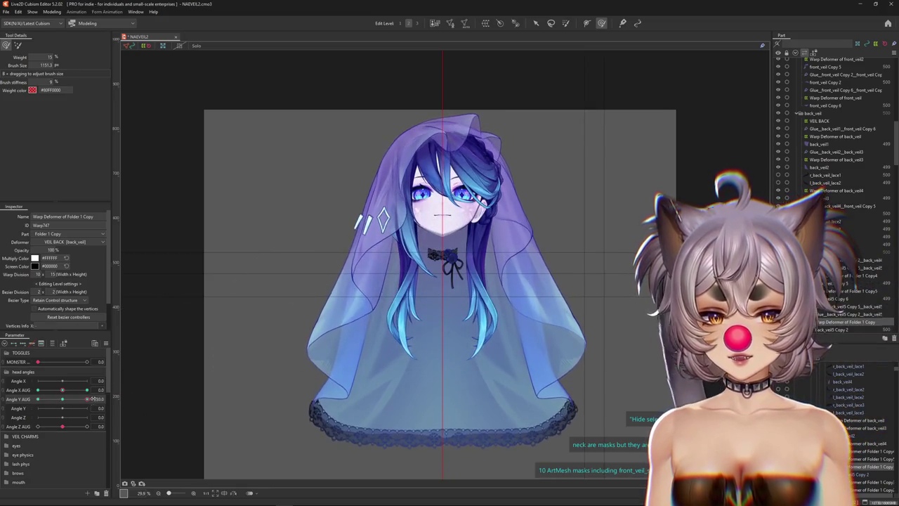
mouse_move(339, 337)
left_mouse_down()
mouse_move(368, 324)
mouse_move(383, 347)
mouse_move(398, 338)
mouse_move(329, 368)
left_mouse_up()
- Brush the veil's lower left and left side at Angle Y AUG -30, then check +30
left_click(37, 399)
left_click_drag(384, 354, 342, 378)
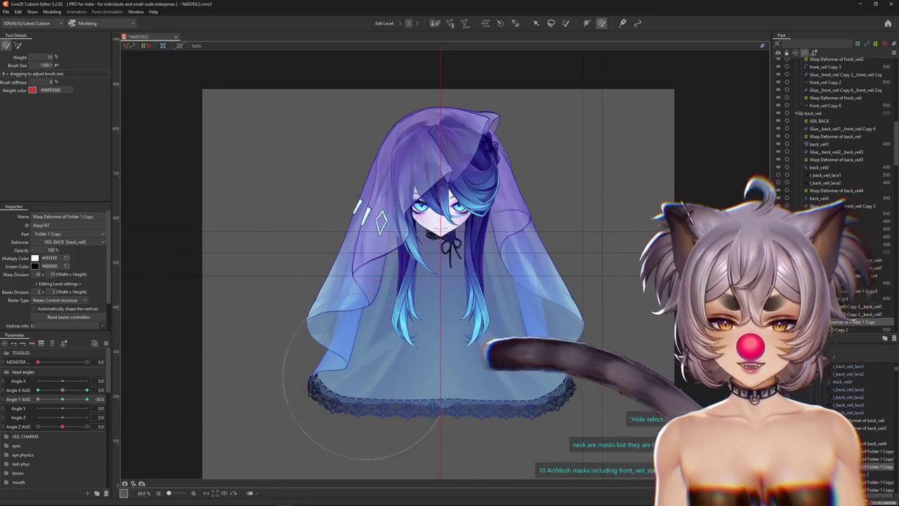
left_click(86, 399)
mouse_move(232, 361)
left_mouse_down()
mouse_move(279, 356)
mouse_move(383, 267)
left_mouse_up()
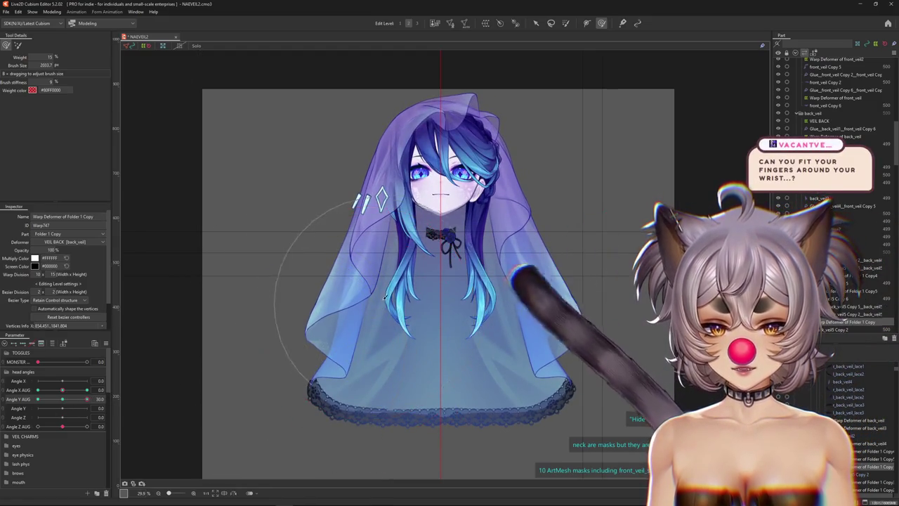
left_click(37, 399)
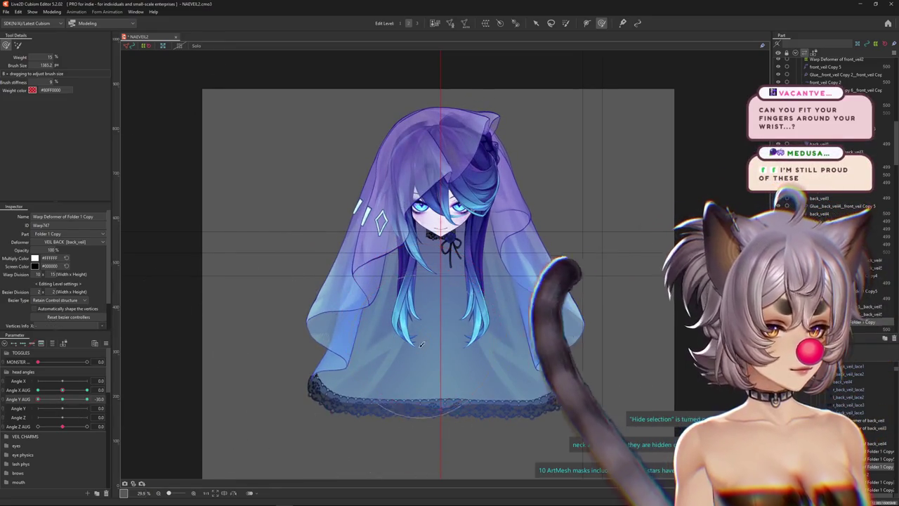
left_click_drag(425, 327, 400, 358)
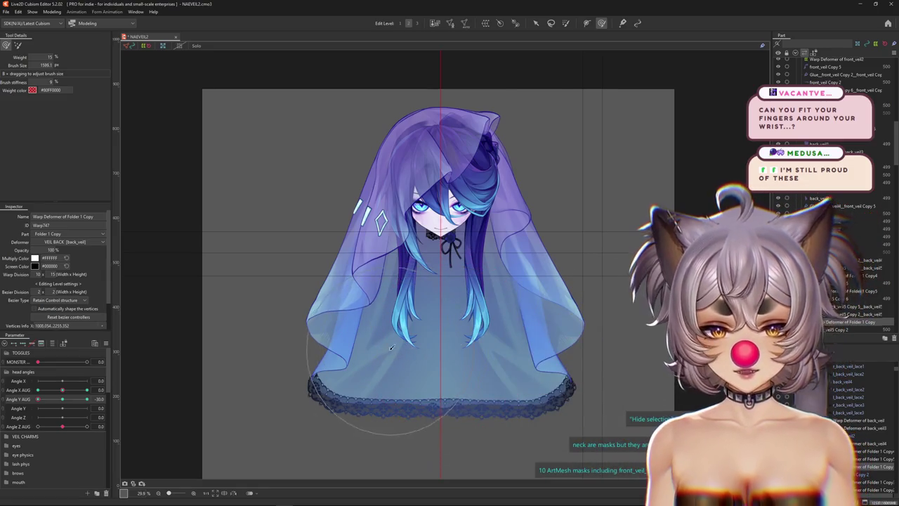
left_click_drag(372, 323, 364, 311)
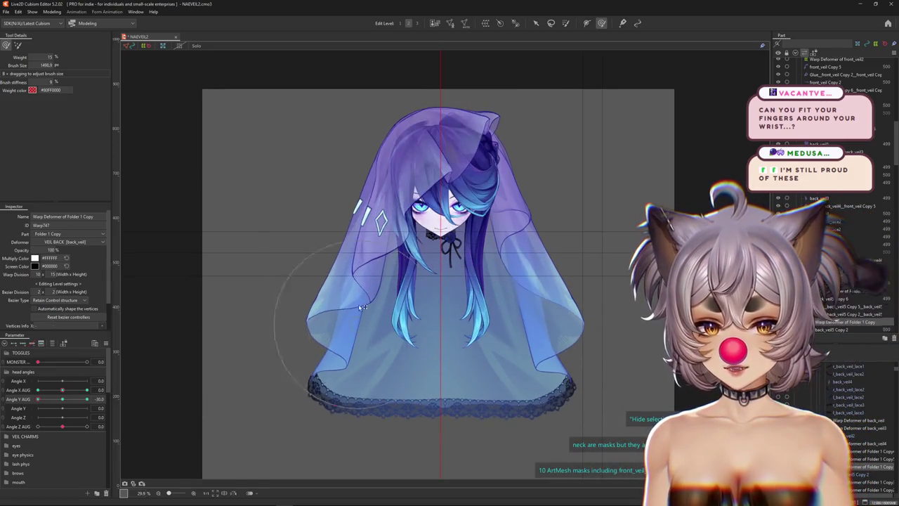
left_click_drag(333, 271, 348, 288)
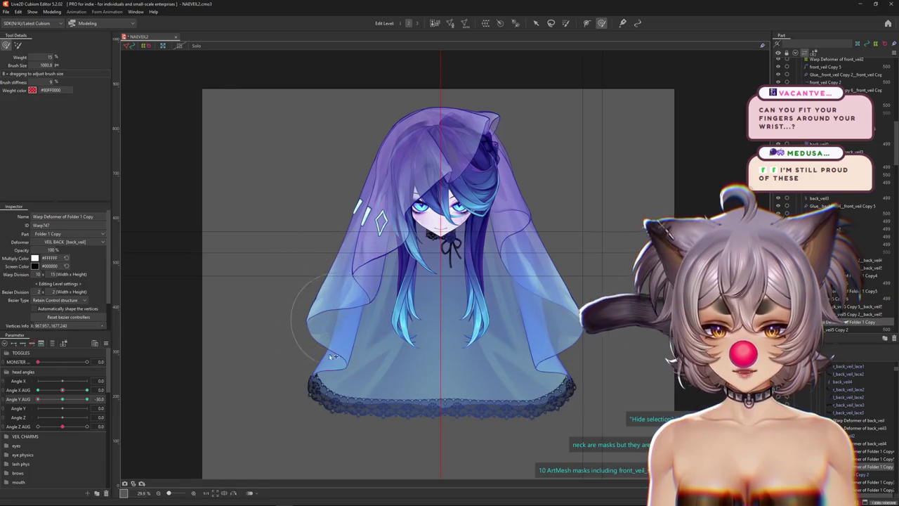
left_click_drag(60, 399, 87, 399)
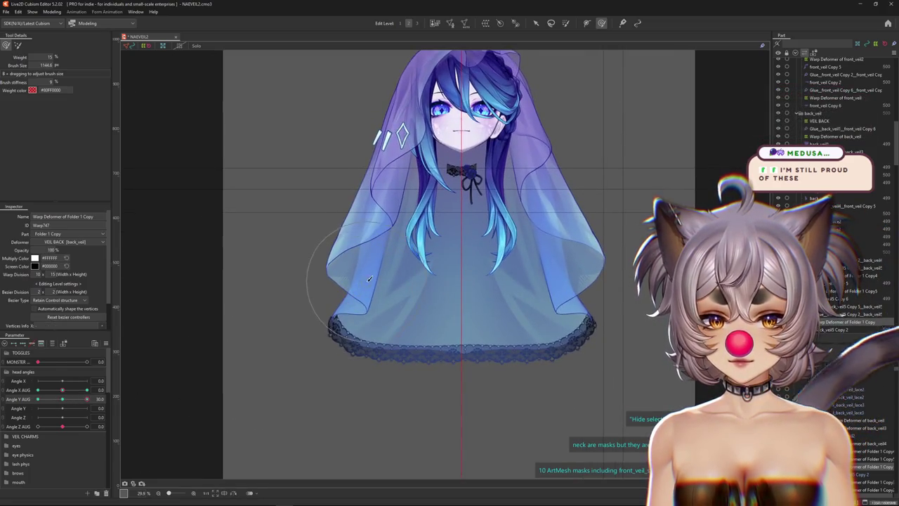
left_click(372, 311)
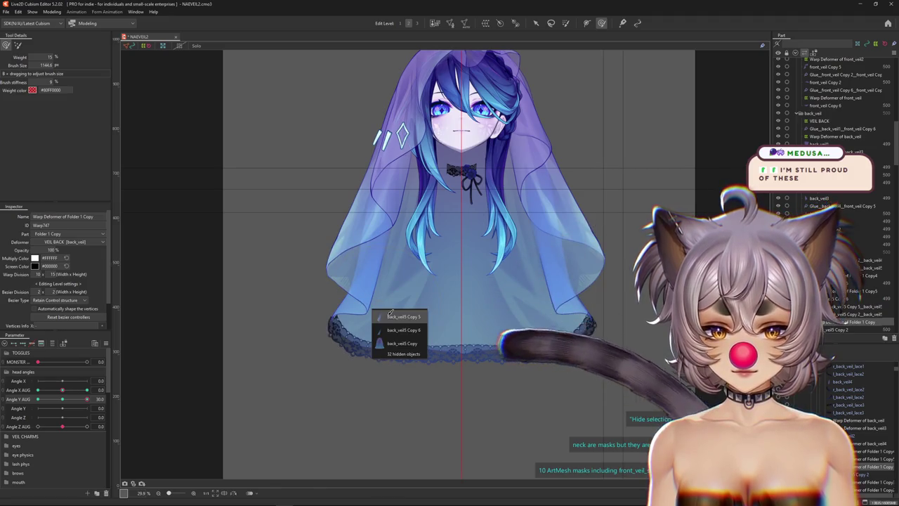
- Select the back_veil5 Copy 5 mesh and set up the deform brush, checking neutral and +30 poses
left_click(426, 330)
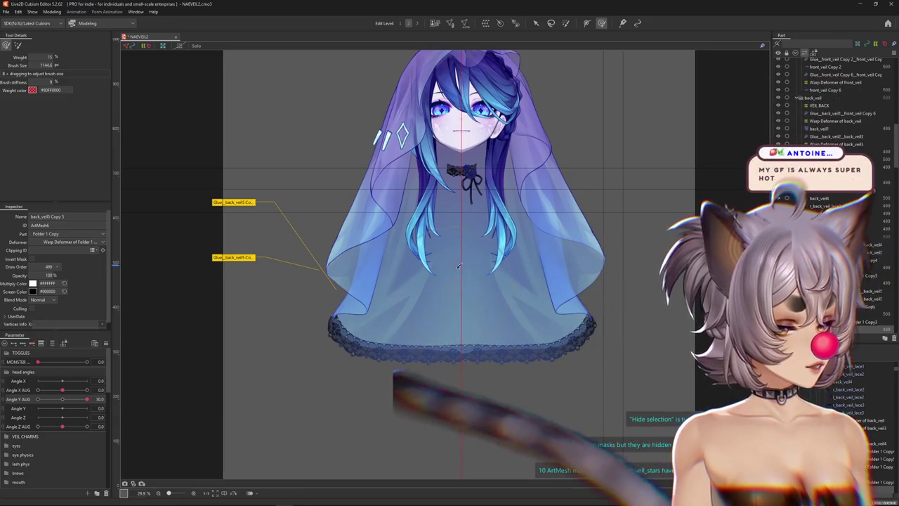
left_click_drag(87, 399, 64, 399)
left_click(86, 400)
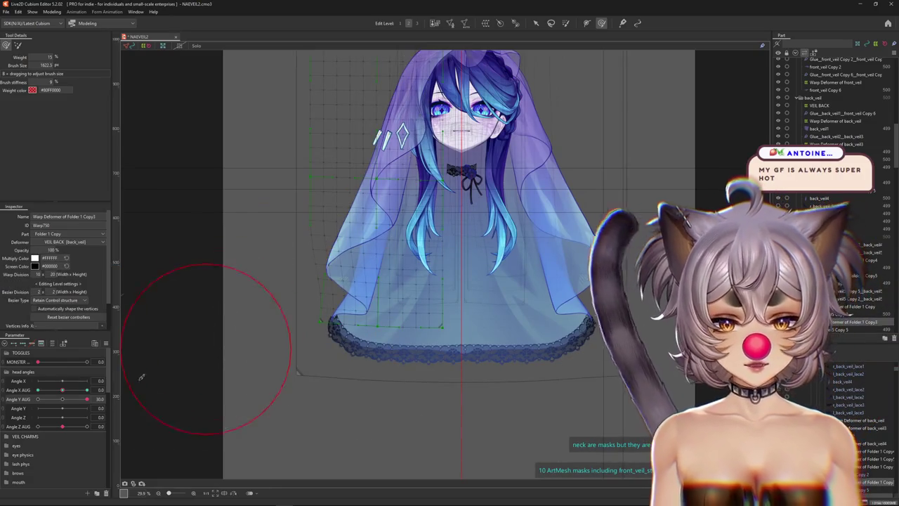
left_click(62, 399)
left_click(86, 399)
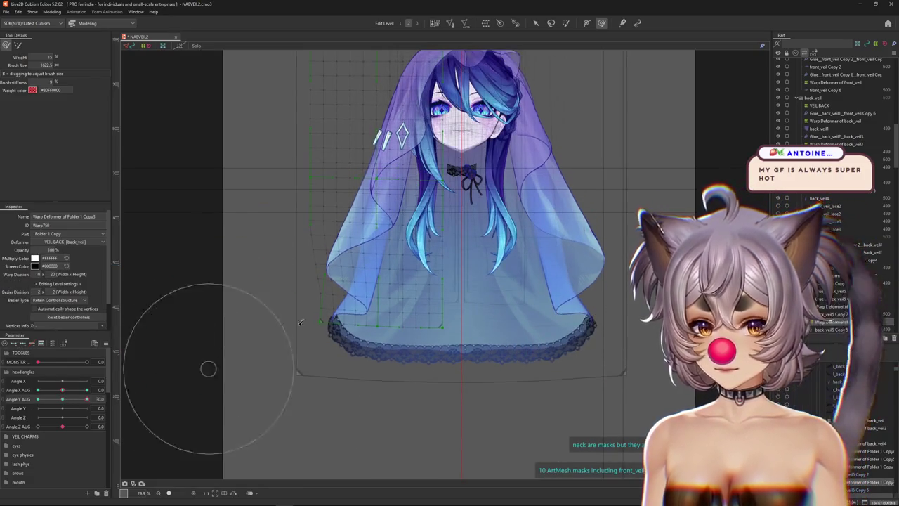
left_click_drag(356, 336, 369, 371)
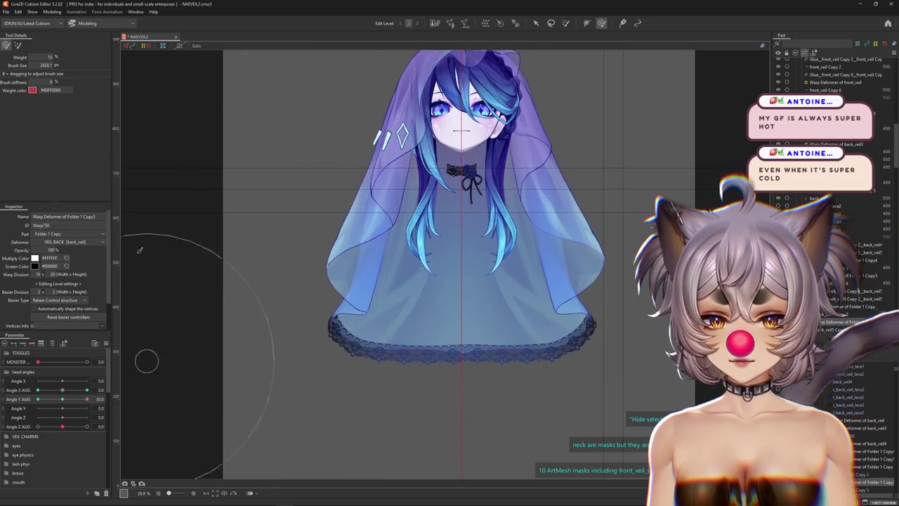
left_click(17, 47)
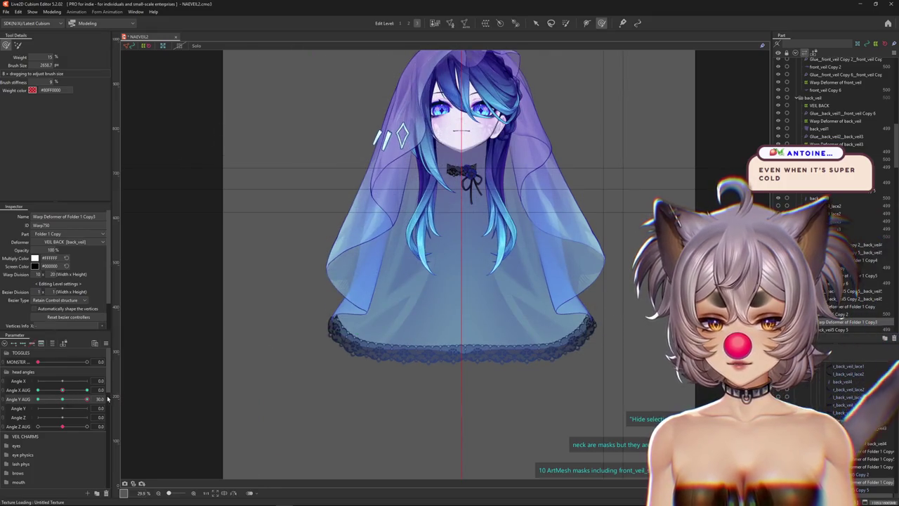
- Shape the Folder 1 Copy3 deformer at Angle Y AUG -30, comparing against +30
left_click_drag(56, 401, 2, 420)
left_click_drag(410, 335, 382, 331)
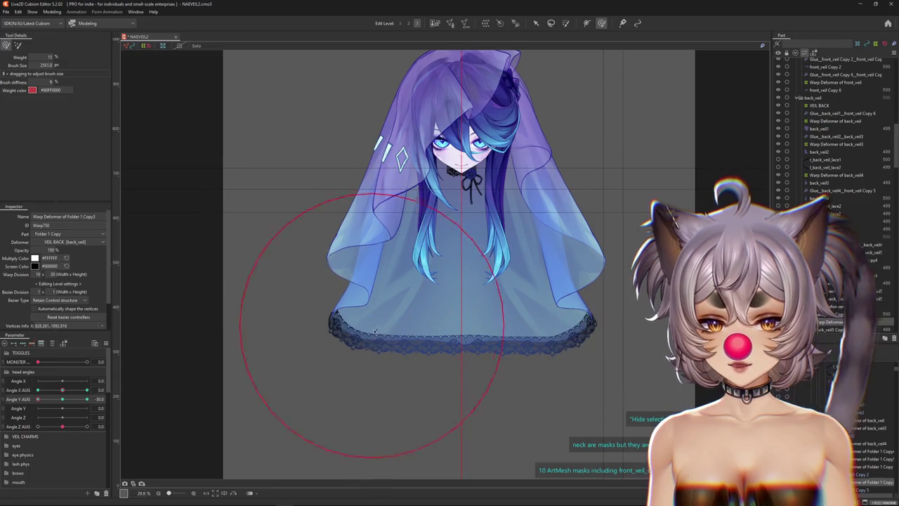
left_click_drag(63, 401, 15, 409)
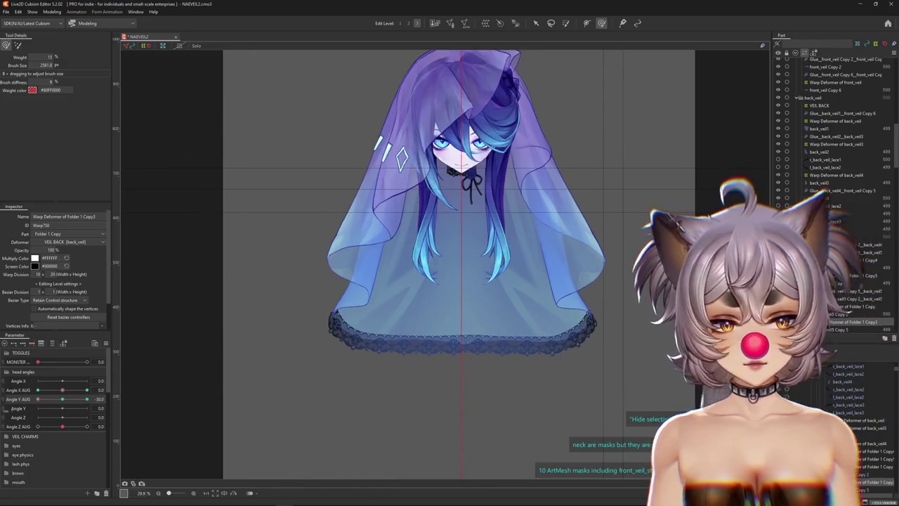
left_click(87, 398)
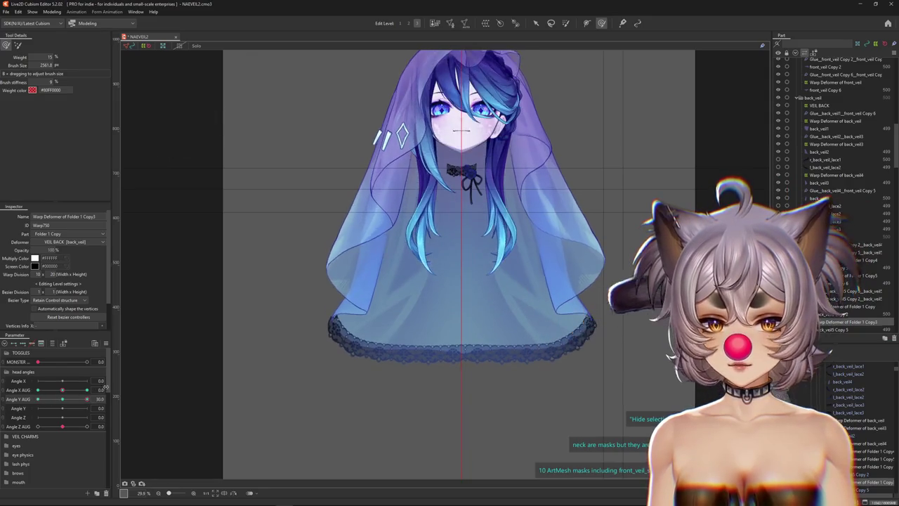
left_click_drag(89, 406, 1, 405)
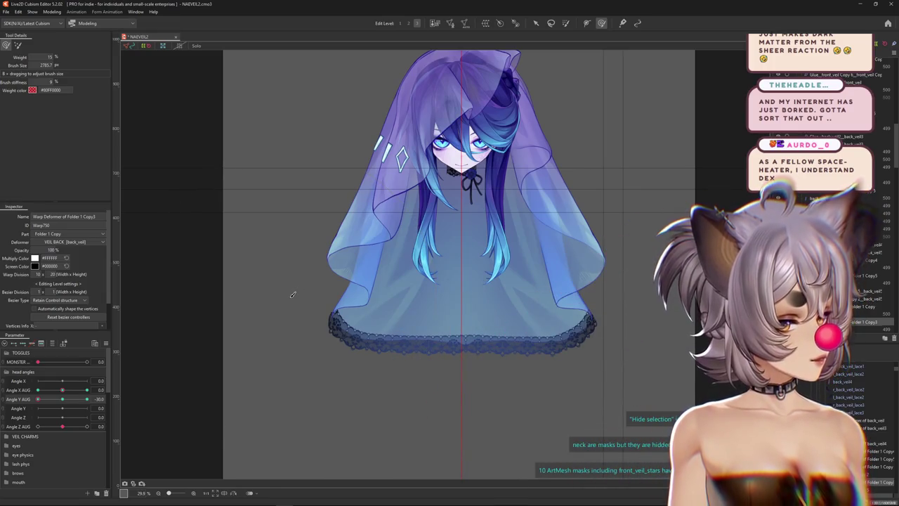
scroll(292, 290, "down", 2)
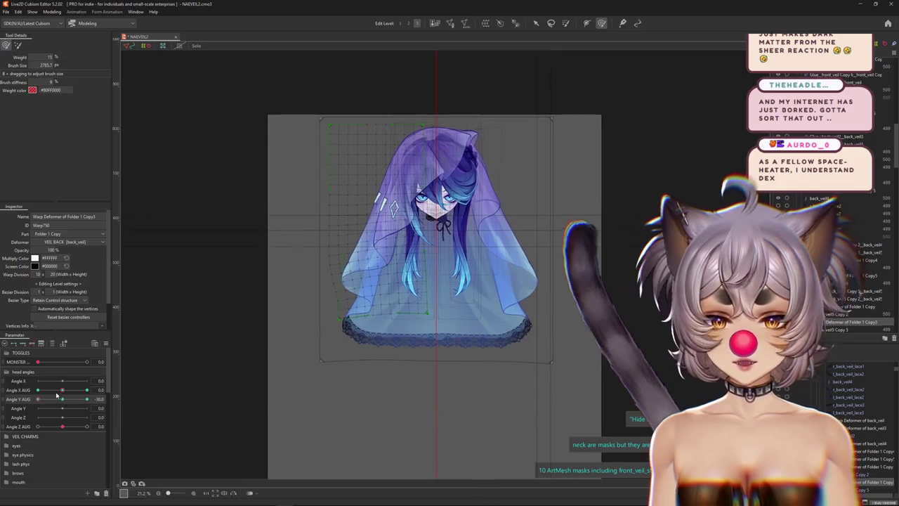
- Select back_veil5 Copy 6's Warp Deformer of Folder 1 Copy2 at Angle Y AUG 30, brush size 2154.7
left_click(59, 400)
scroll(346, 303, "up", 2)
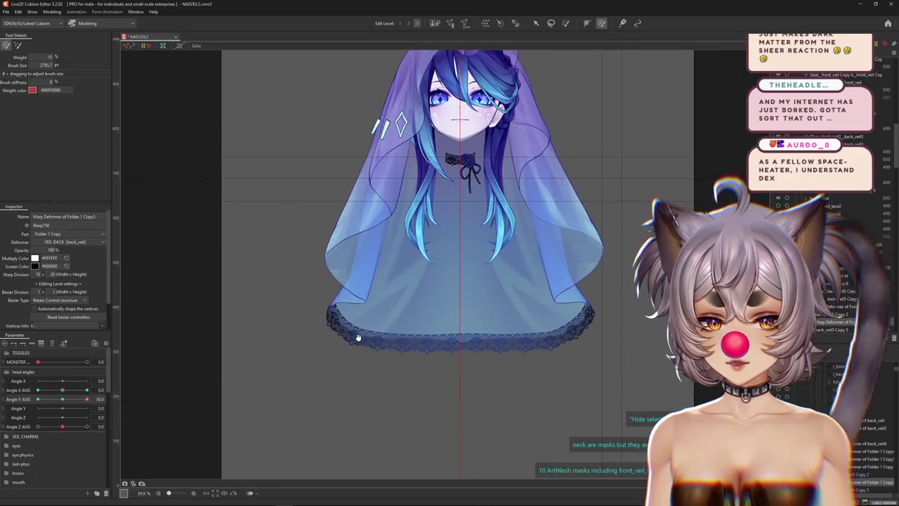
scroll(346, 304, "up", 2)
scroll(346, 303, "up", 2)
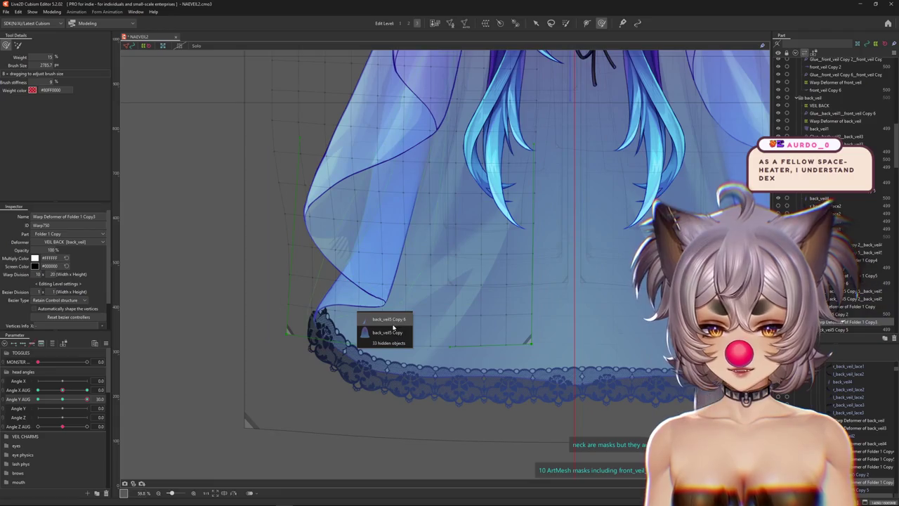
left_click(389, 320)
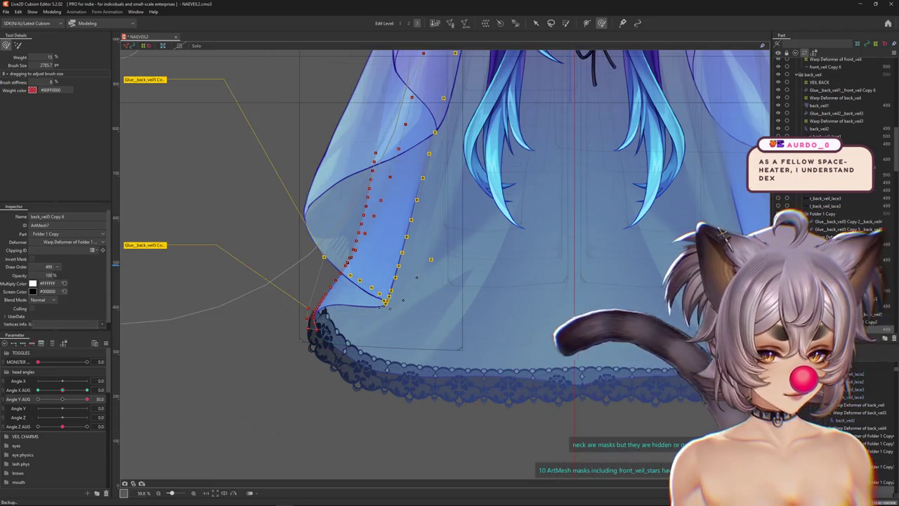
scroll(384, 300, "down", 2)
mouse_move(86, 399)
left_mouse_down()
mouse_move(62, 399)
mouse_move(86, 399)
left_mouse_up()
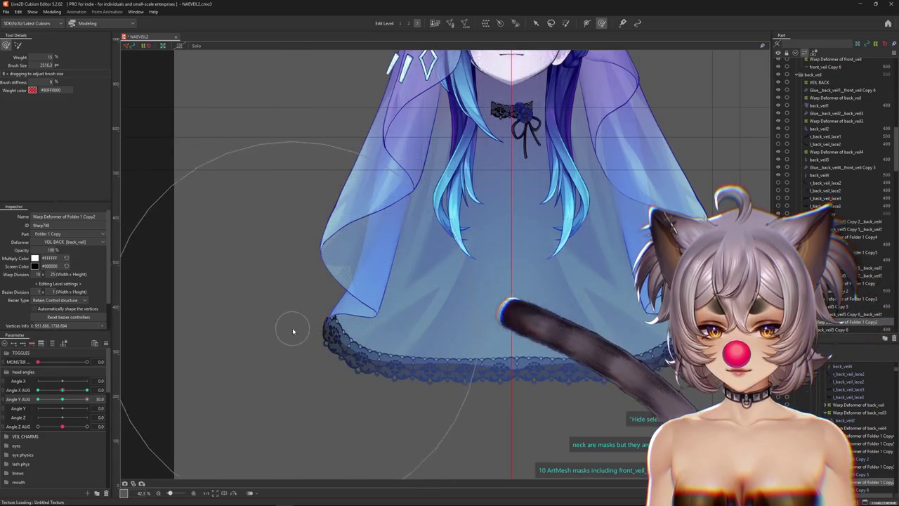
key("Escape")
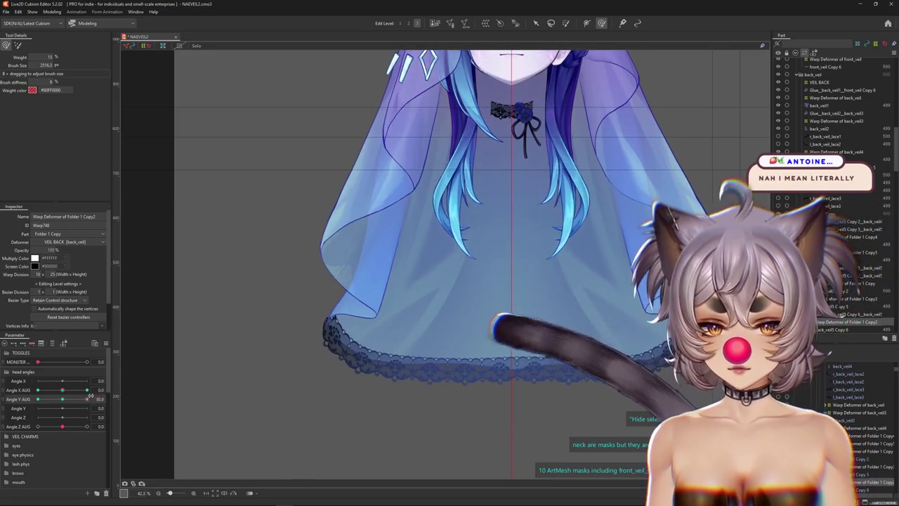
left_click_drag(295, 272, 311, 301)
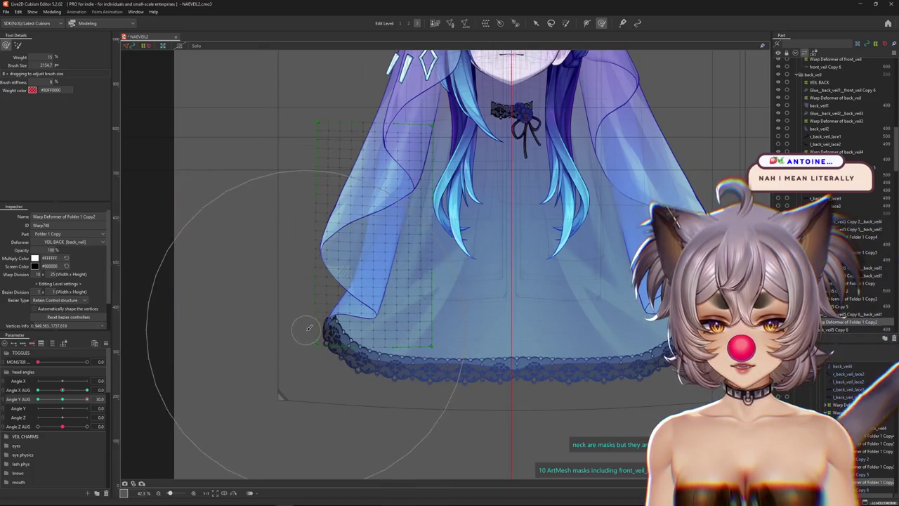
- Brush the Folder 1 Copy2 deformer toward the -30 pose, resizing the brush to 1152.8
scroll(335, 352, "up", 1)
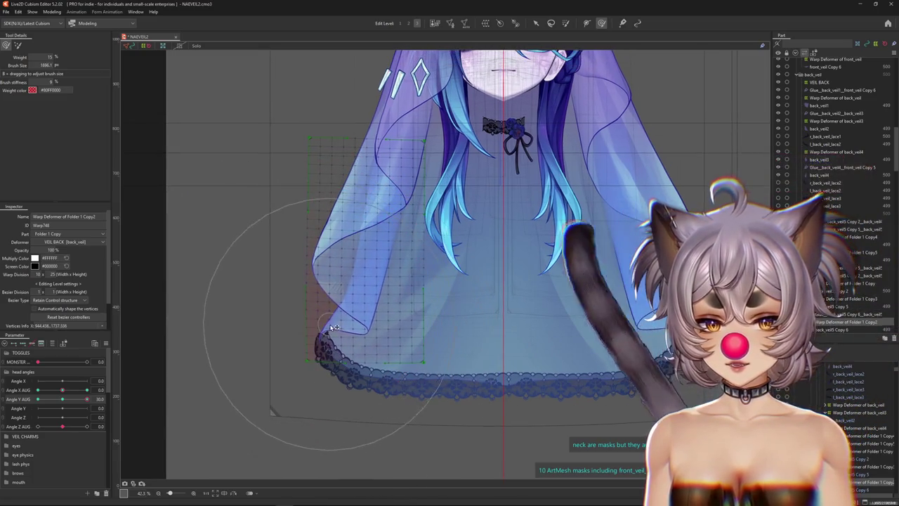
left_click_drag(86, 399, 38, 398)
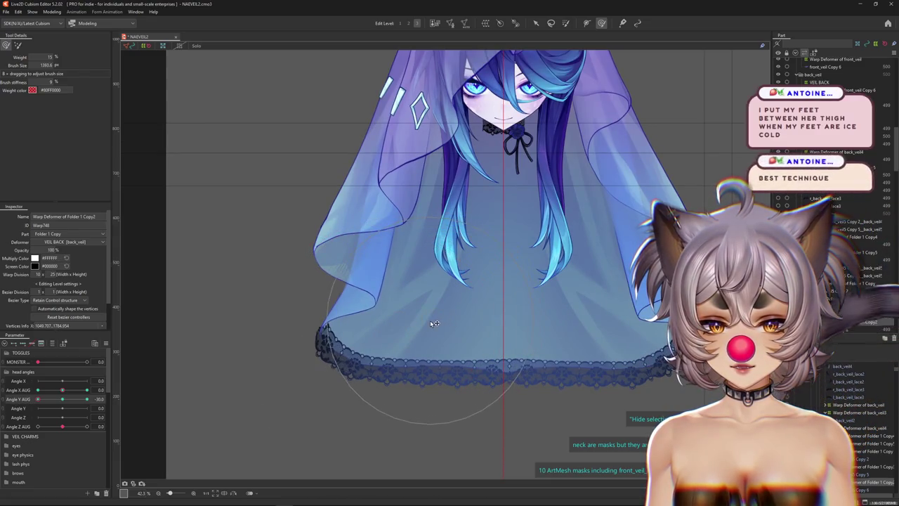
left_click(56, 401)
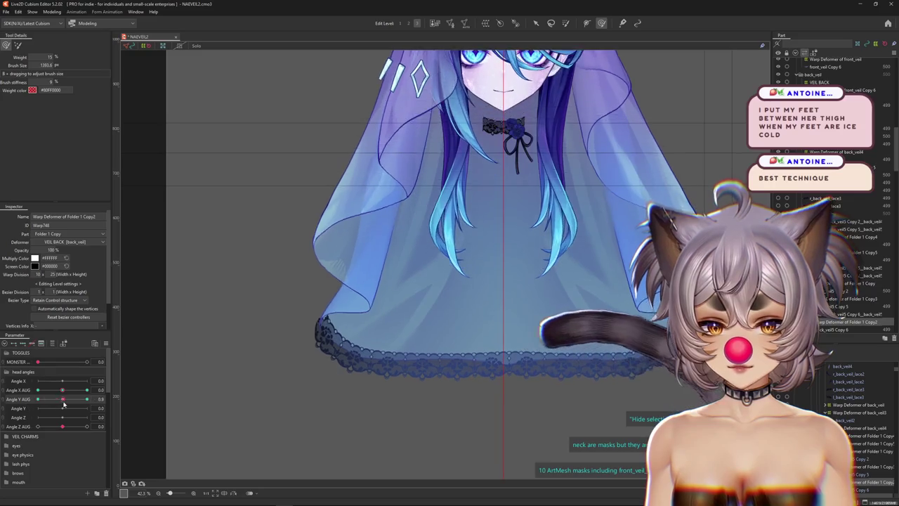
left_click_drag(421, 285, 401, 284)
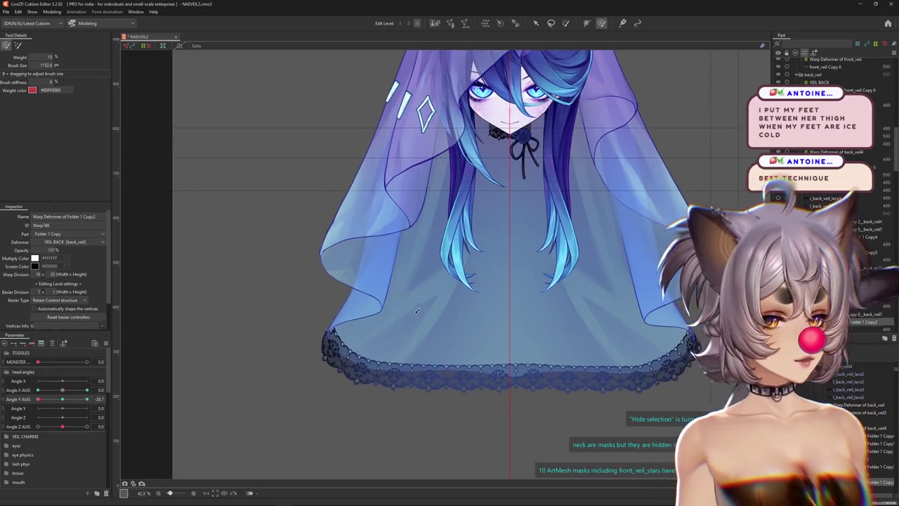
left_click_drag(31, 64, 319, 190)
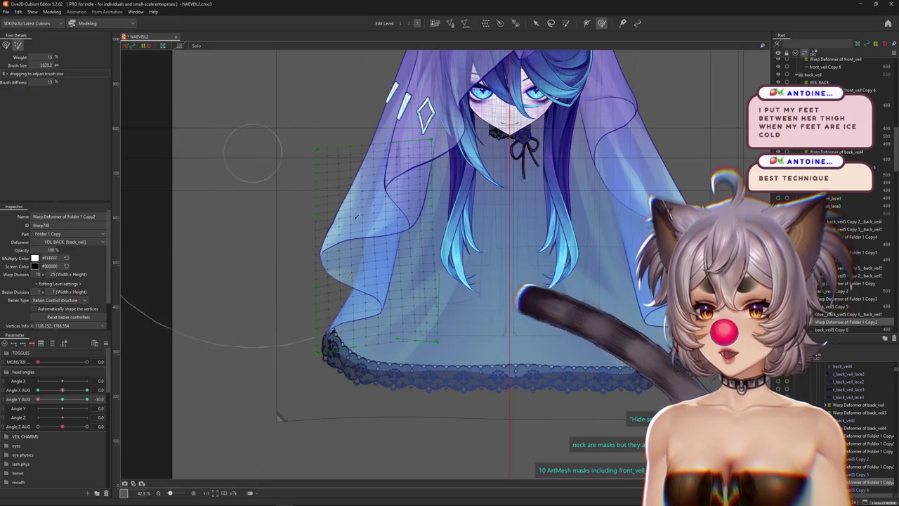
left_click_drag(478, 363, 413, 351)
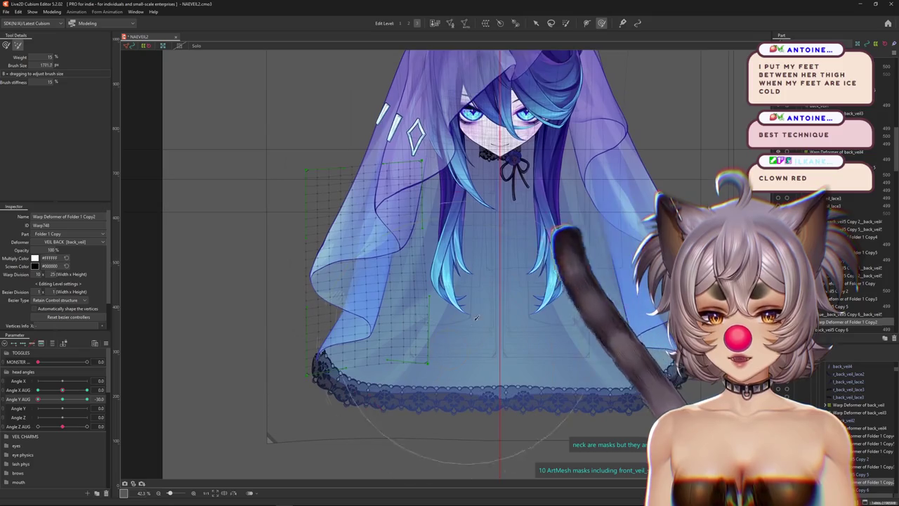
scroll(461, 370, "down", 2)
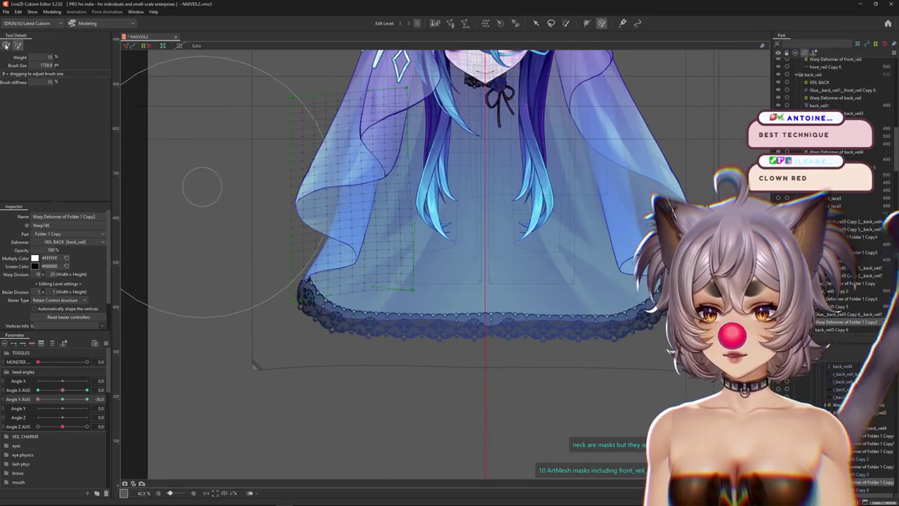
mouse_move(37, 399)
left_mouse_down()
mouse_move(76, 399)
mouse_move(38, 399)
left_mouse_up()
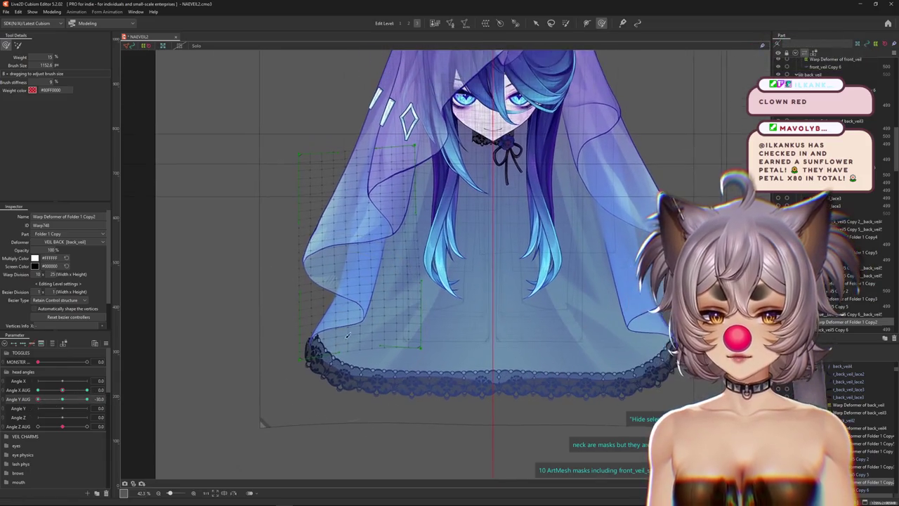
- Preview the veil without the grid, select back_veil2's warp deformer, and reset Angle Y AUG to 0
key("ctrl+h")
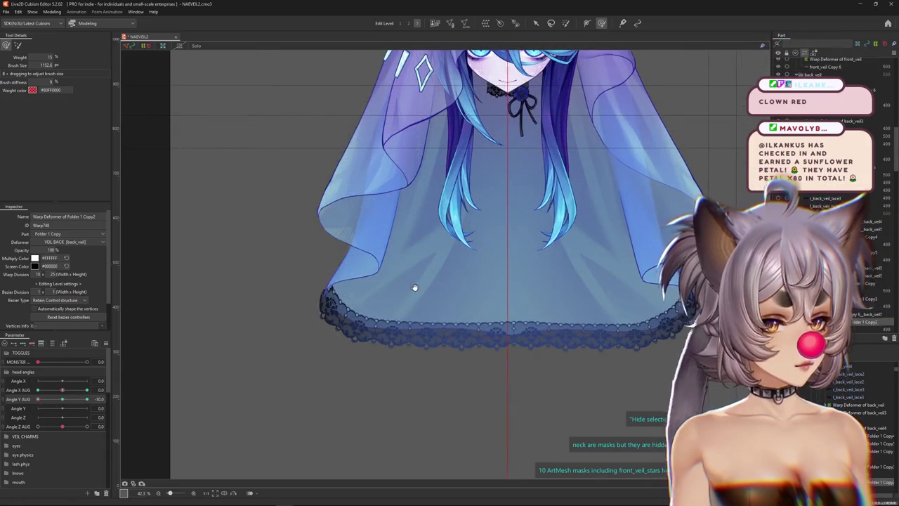
left_click_drag(413, 286, 442, 314)
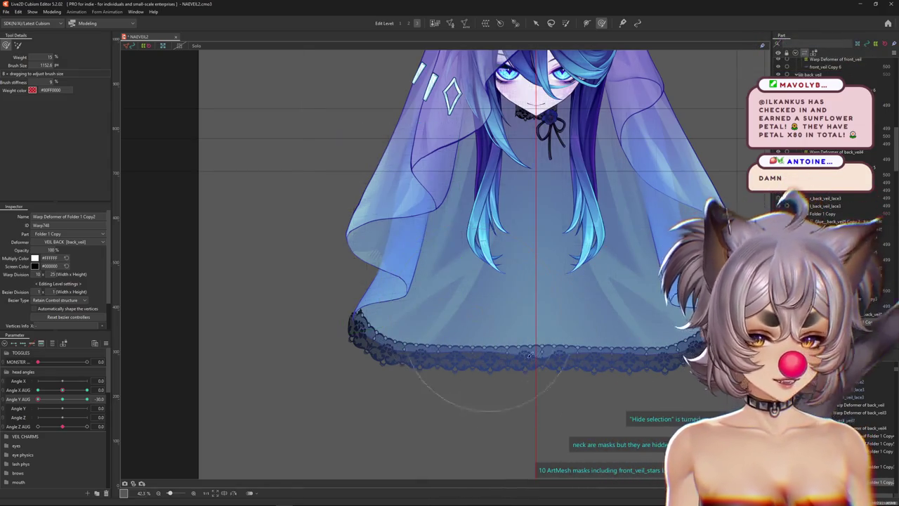
left_click(449, 333)
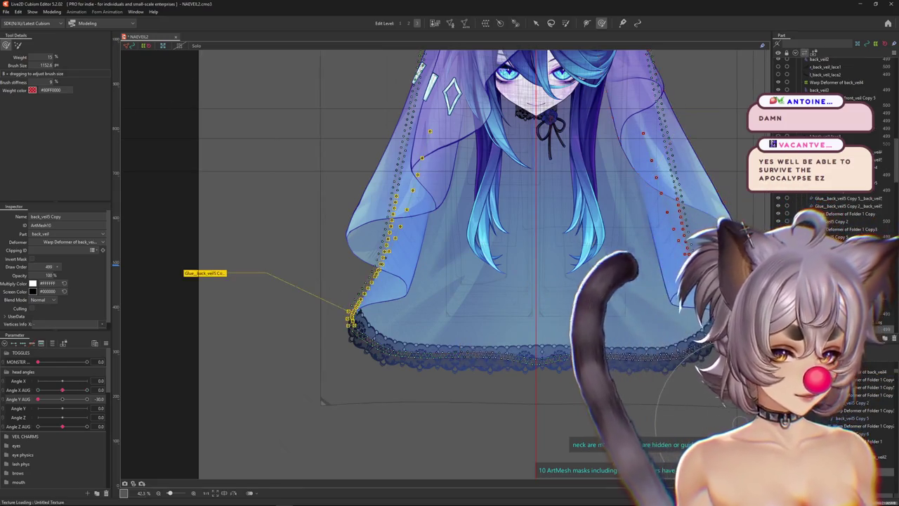
left_click(320, 397)
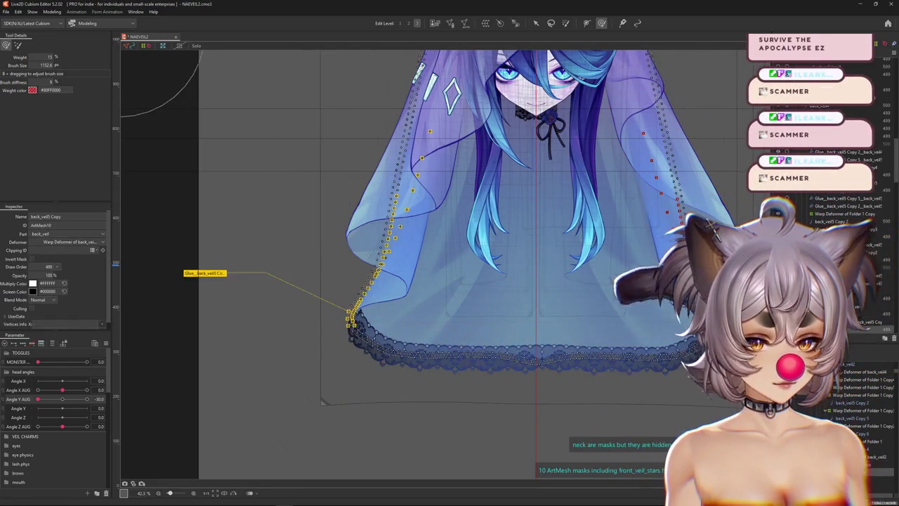
left_click(322, 402)
left_click(63, 400)
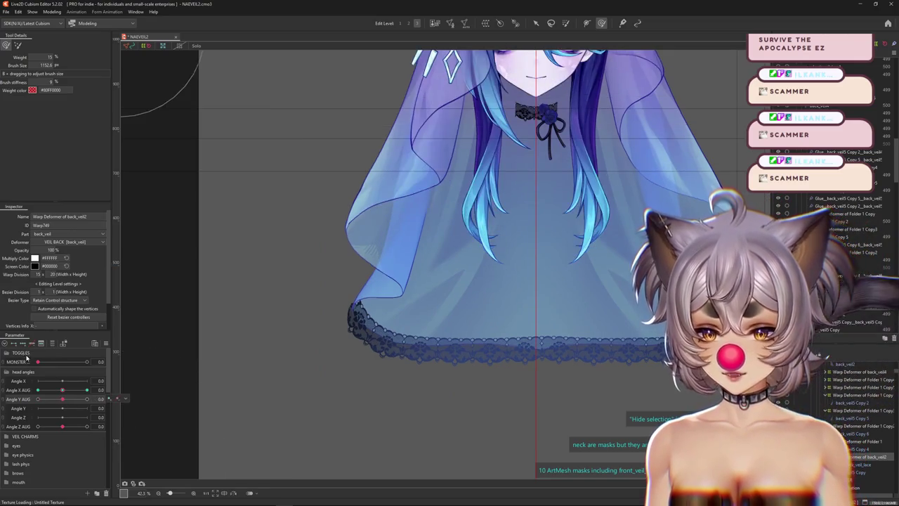
- At Angle Y AUG -30, brush the back_veil2 deformer wider with a lower hem
left_click(38, 399)
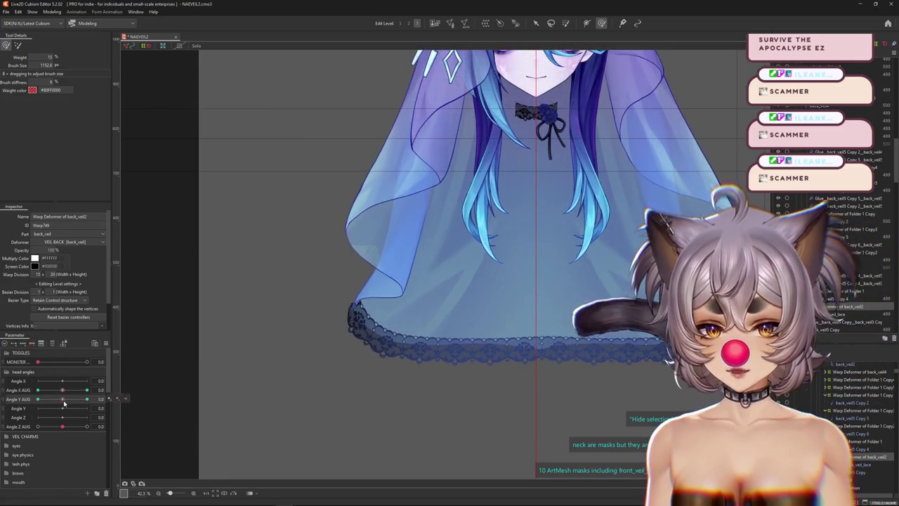
left_click(37, 399)
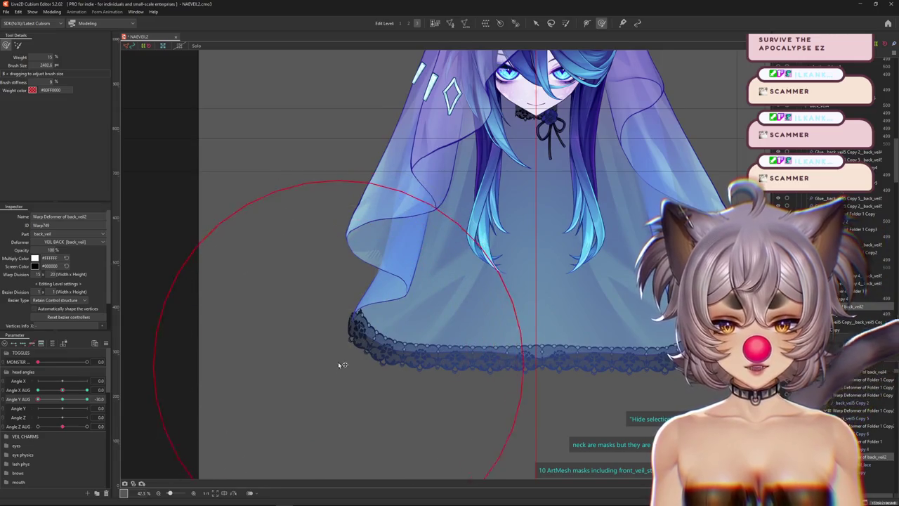
left_click_drag(343, 367, 345, 367)
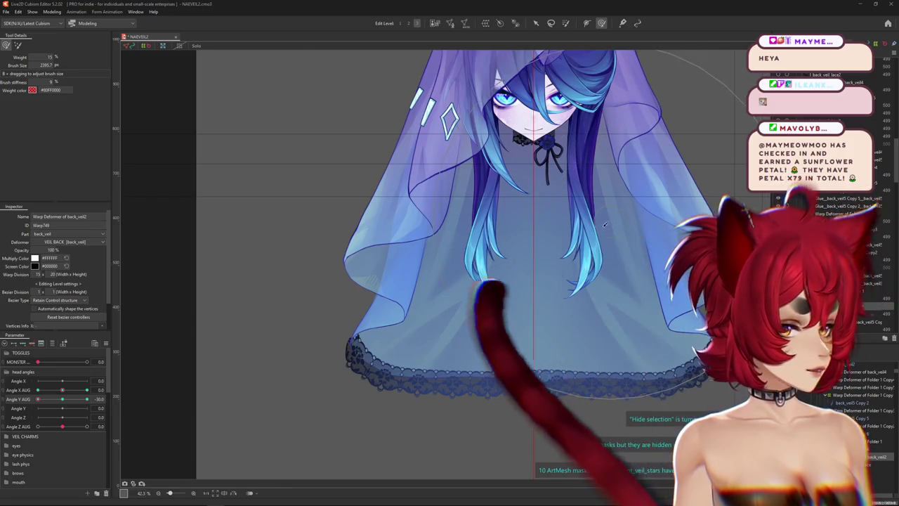
- Brush the back_veil2 warp deformer into shape at Angle Y AUG -30, checking against the head turn
scroll(414, 443, "down", 3)
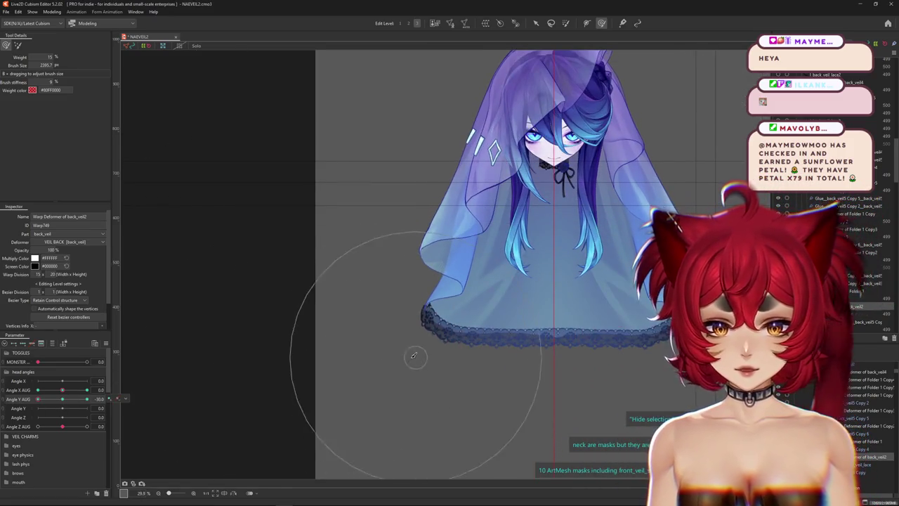
scroll(402, 374, "up", 1)
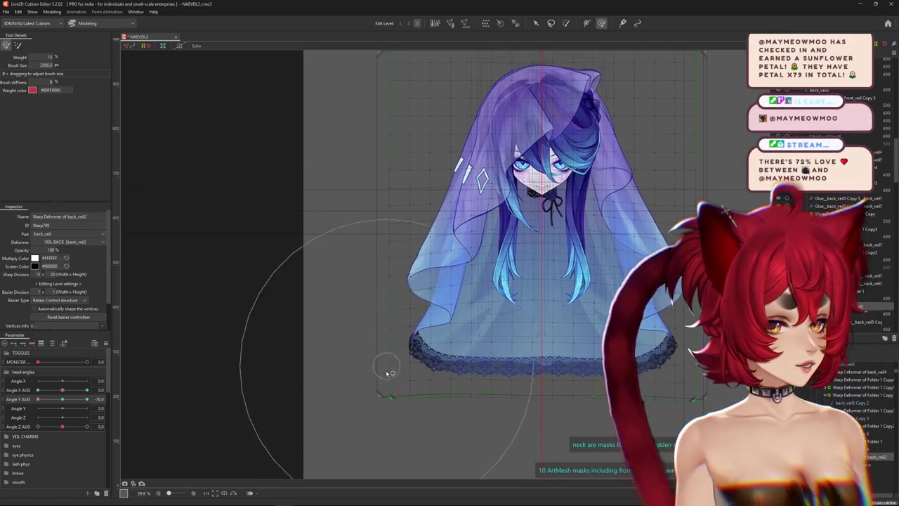
left_click_drag(385, 347, 370, 335)
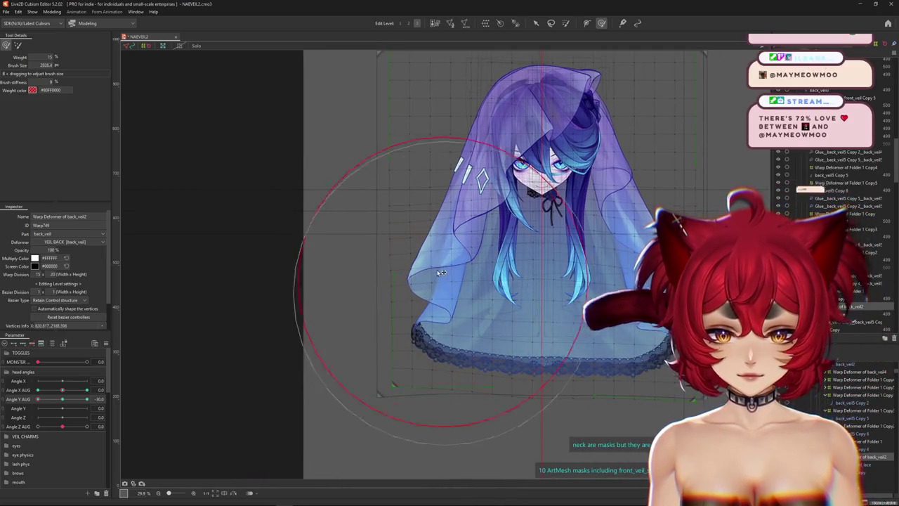
left_click_drag(88, 399, 87, 398)
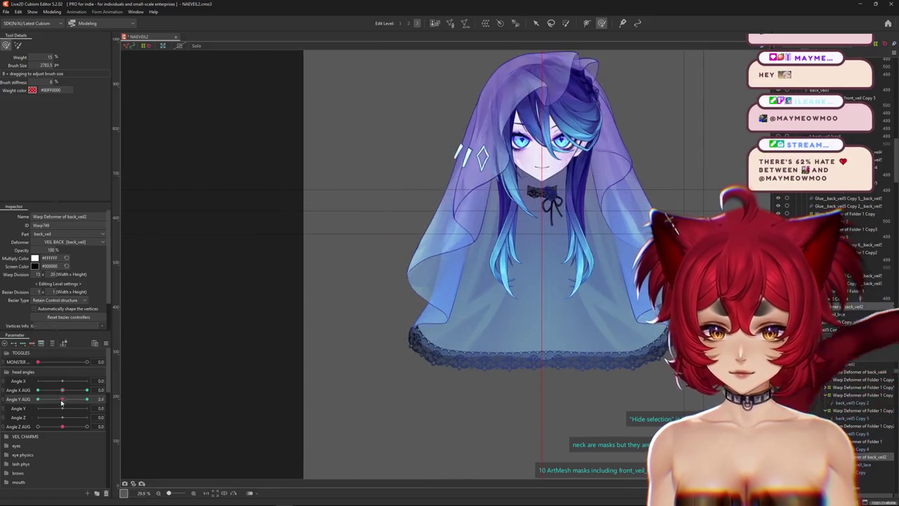
mouse_move(422, 292)
left_mouse_down()
mouse_move(438, 293)
mouse_move(430, 278)
left_mouse_up()
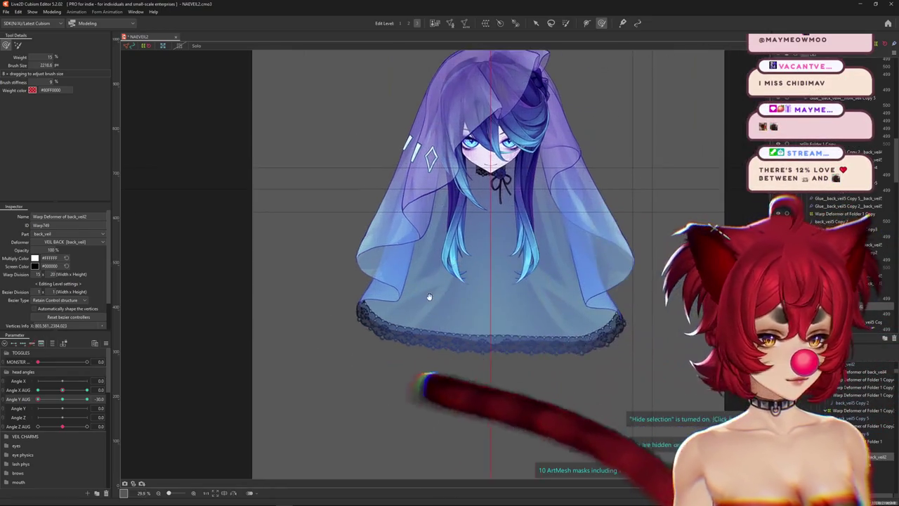
- Refine the veil's sides with smaller and larger brushes, then pose the head at Angle Y AUG 30
left_click_drag(441, 291, 471, 391)
left_click_drag(47, 380, 62, 380)
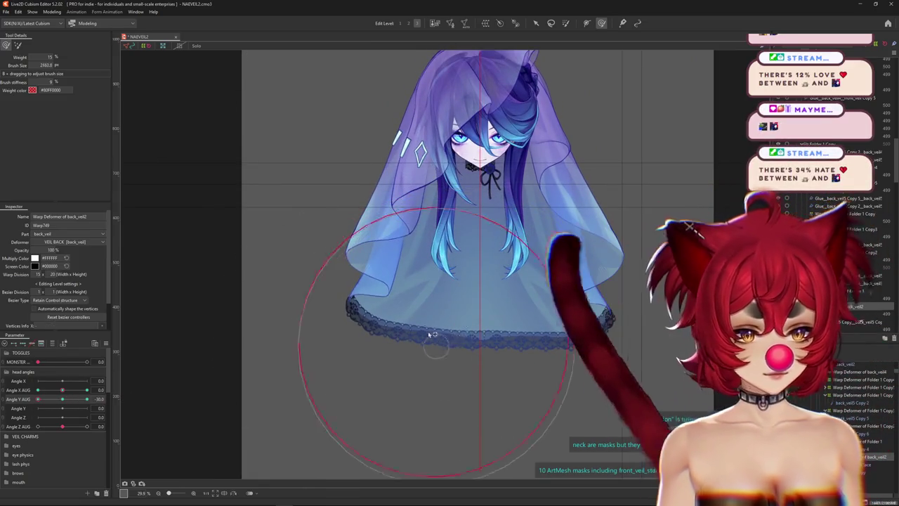
mouse_move(361, 320)
left_mouse_down()
mouse_move(374, 265)
mouse_move(367, 264)
left_mouse_up()
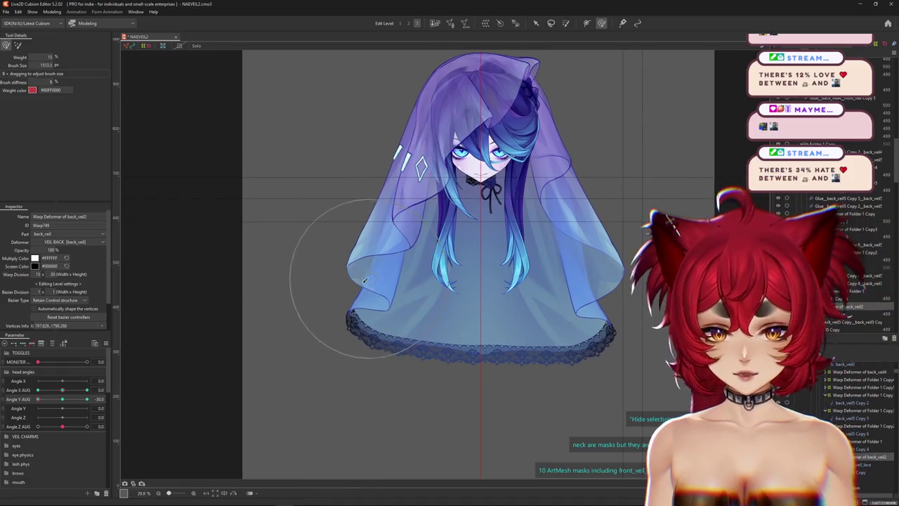
mouse_move(311, 224)
left_mouse_down()
mouse_move(359, 181)
mouse_move(365, 211)
left_mouse_up()
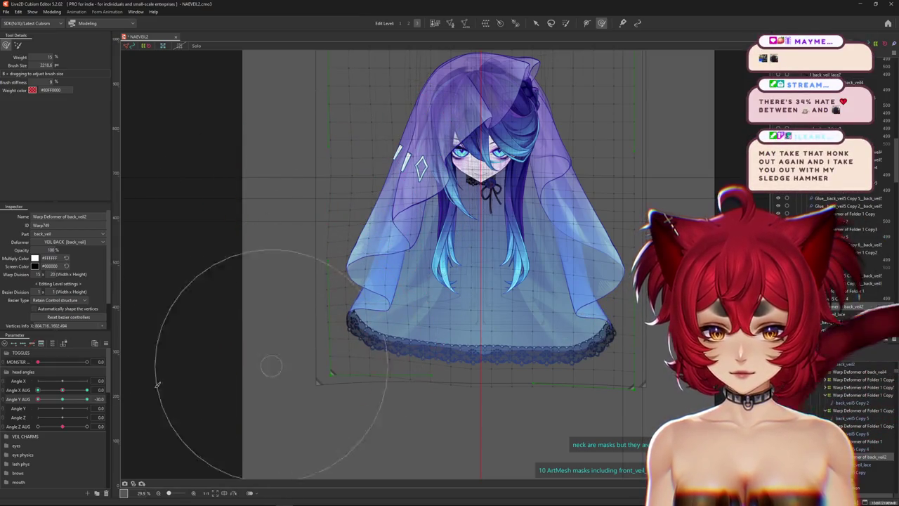
mouse_move(180, 382)
left_mouse_down()
mouse_move(301, 410)
mouse_move(377, 330)
mouse_move(495, 360)
mouse_move(470, 384)
left_mouse_up()
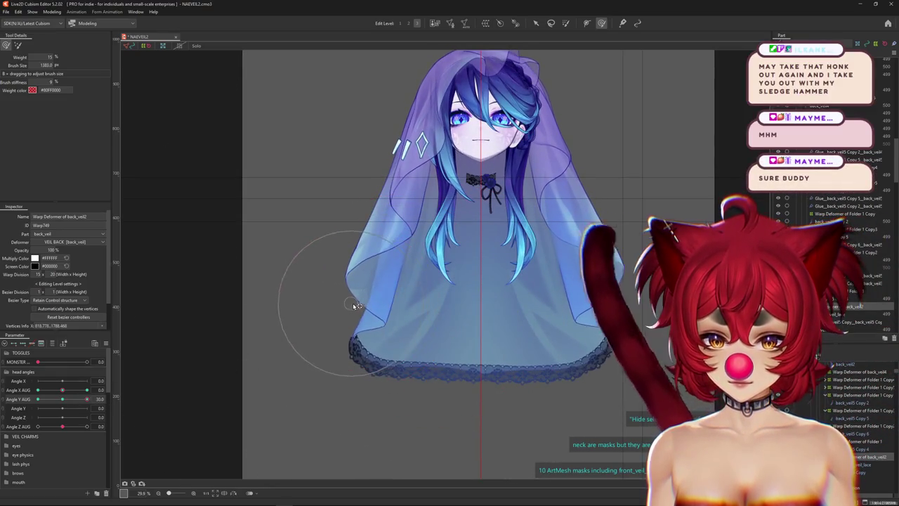
- Resize the deform brush and push the back veil's edge into shape at Angle Y AUG 30
left_click_drag(356, 305, 568, 302)
left_click_drag(489, 321, 465, 315)
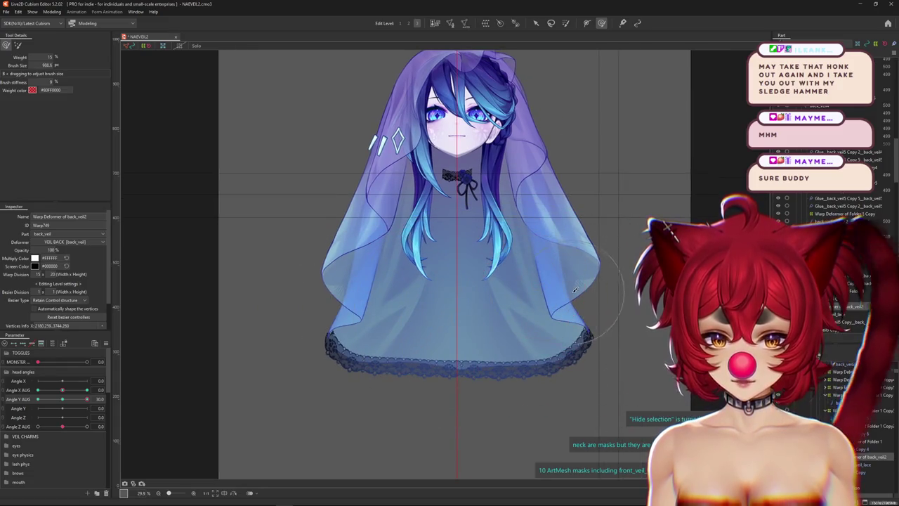
left_click_drag(582, 297, 603, 309)
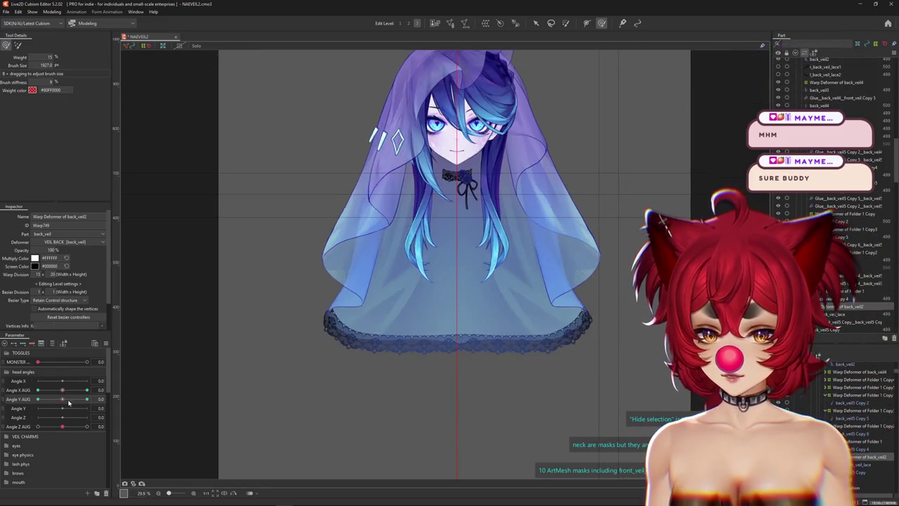
left_click_drag(321, 331, 338, 307)
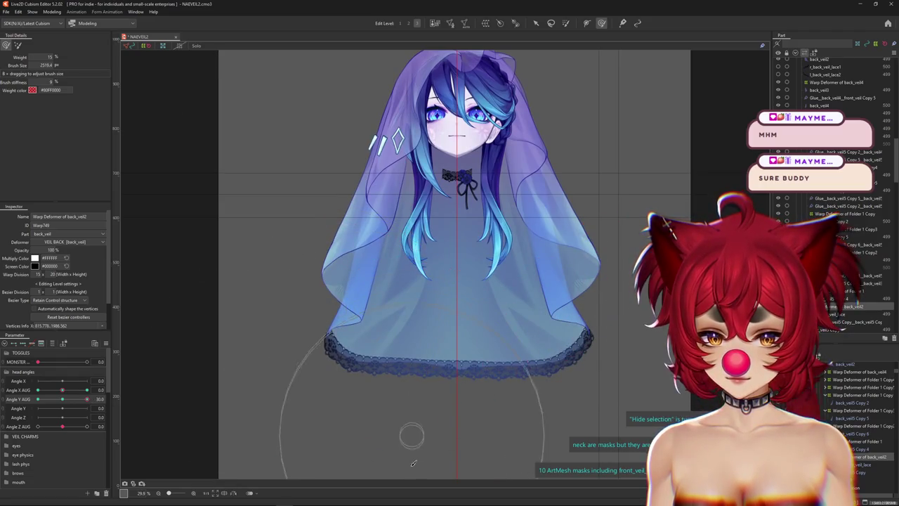
- Set Angle Y AUG to -30 and shrink the brush for the veil's upper left
left_click_drag(61, 399, 37, 399)
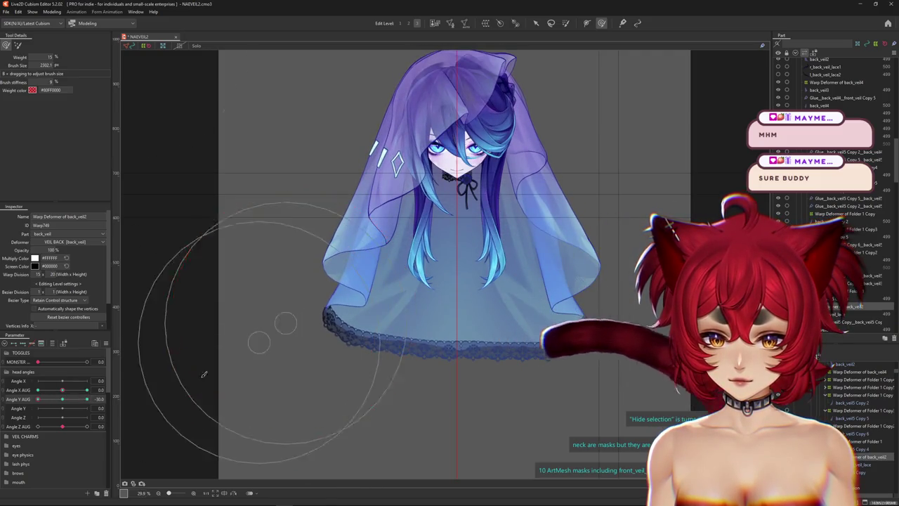
left_click(36, 398)
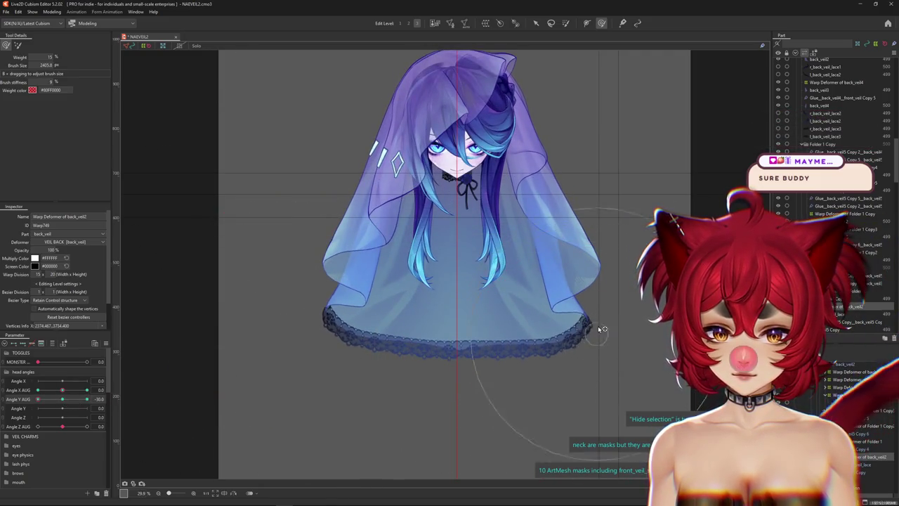
left_click_drag(518, 349, 344, 260)
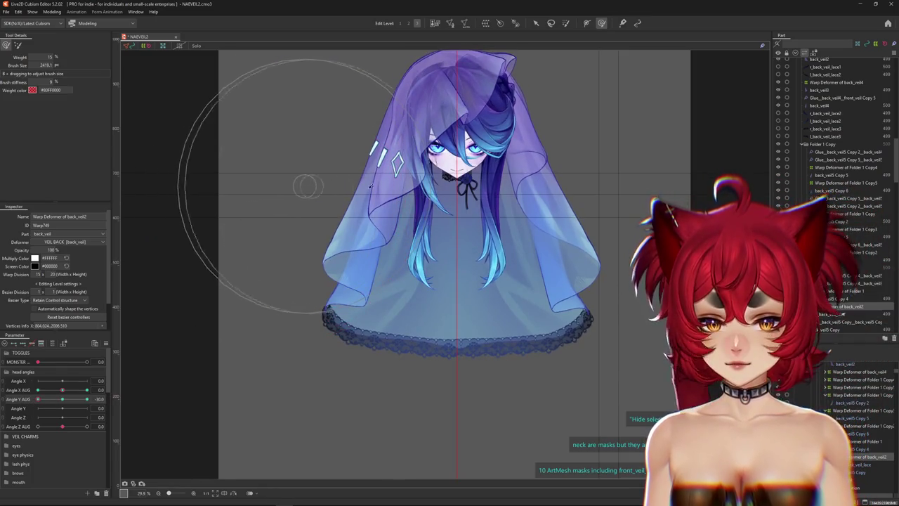
- Sweep Angle Y AUG through 0 to 30 to preview the back veil, then deselect the veil lace
scroll(327, 185, "up", 3)
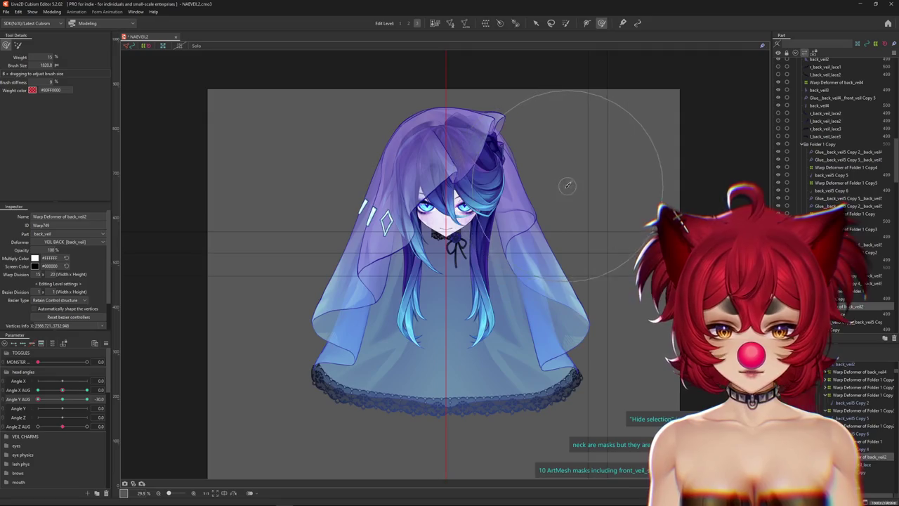
left_click_drag(574, 244, 537, 226)
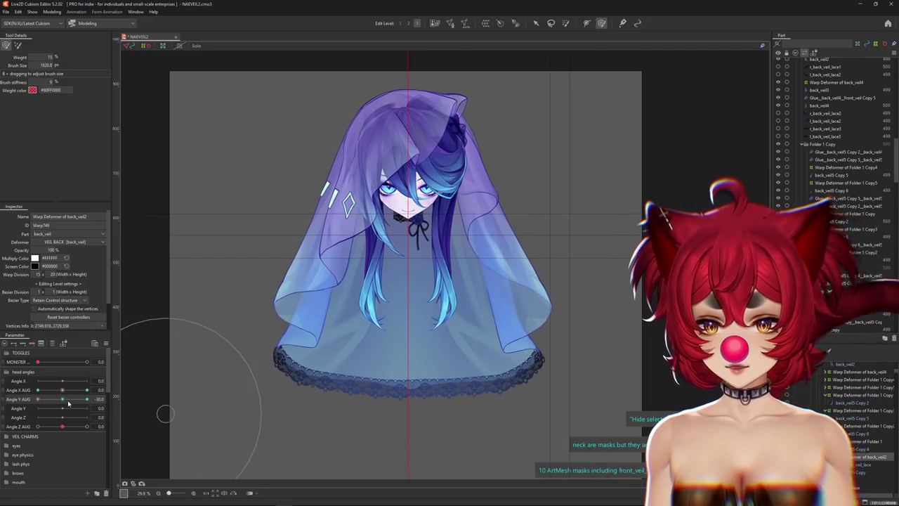
left_click(66, 402)
left_click_drag(67, 402, 87, 401)
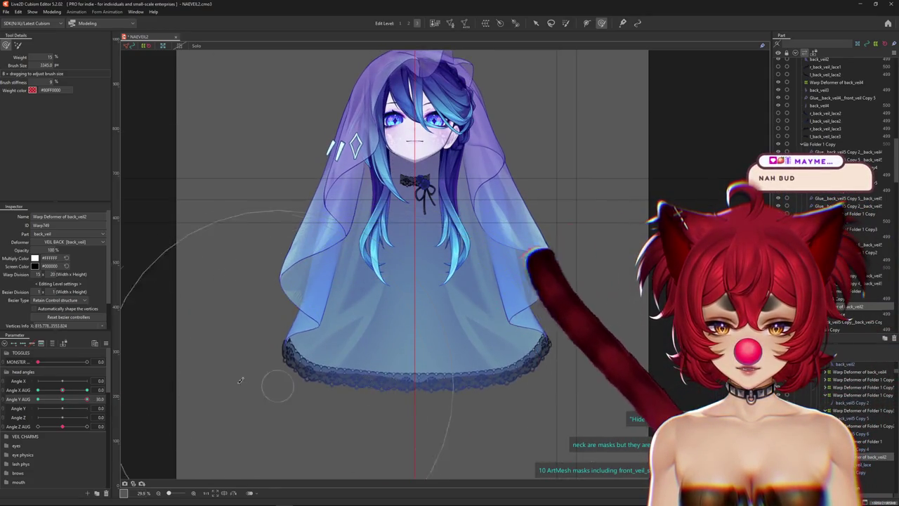
left_click(64, 402)
left_click_drag(64, 403, 195, 390)
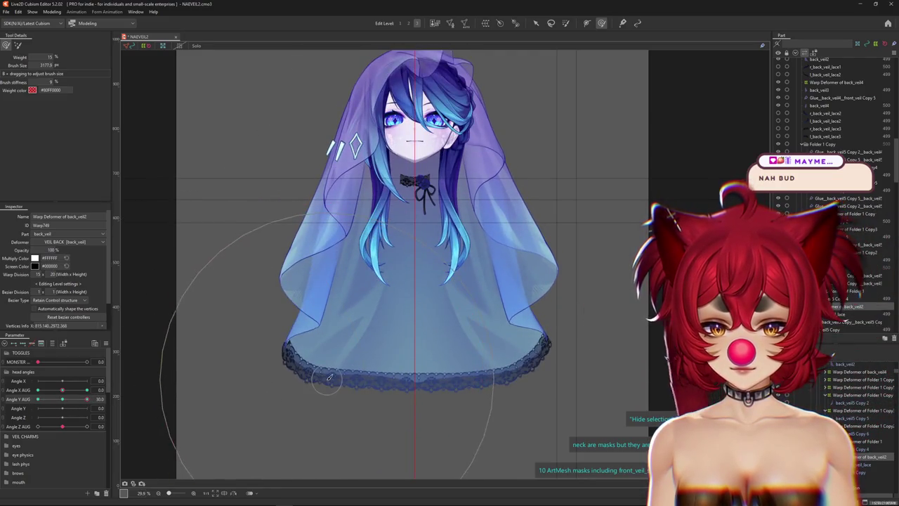
left_click(205, 349)
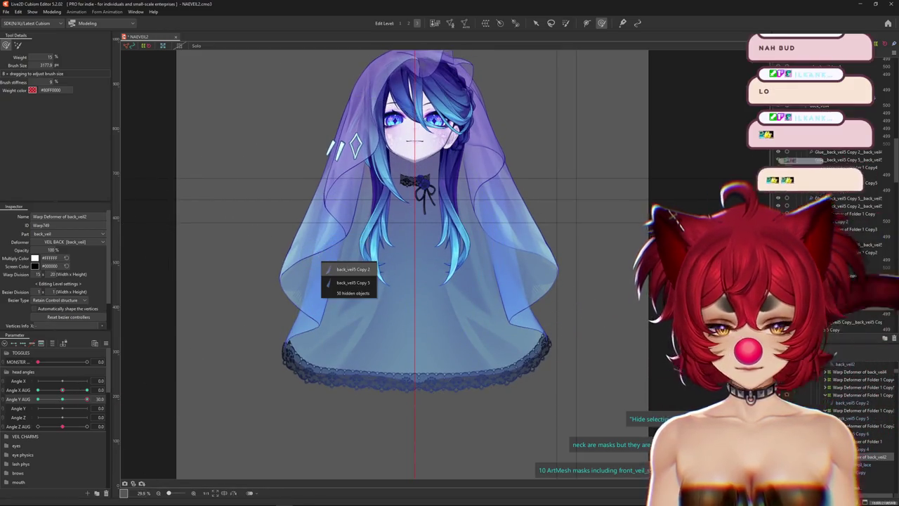
- Select back_veil5 Copy 2, then Warp Deformer of Folder 1 Copy, with Angle Y AUG at 30
left_click(344, 269)
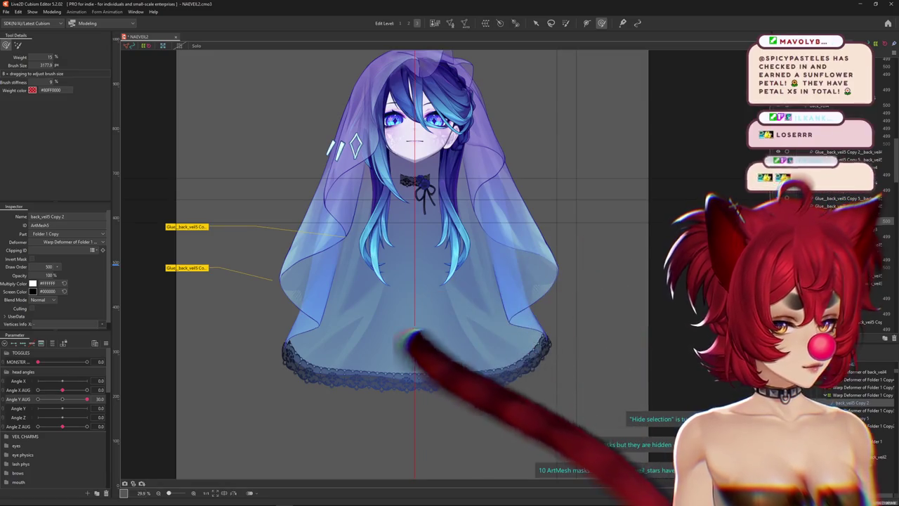
left_click(841, 395)
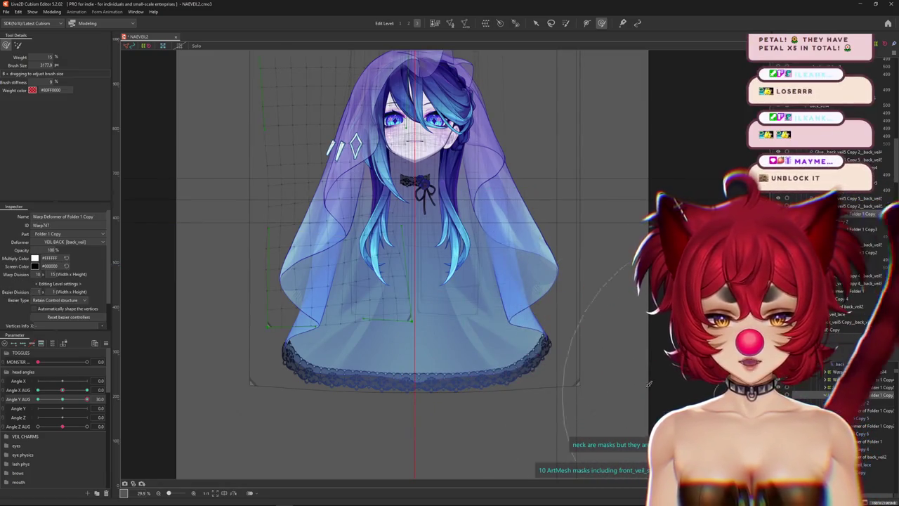
left_click_drag(62, 402, 87, 399)
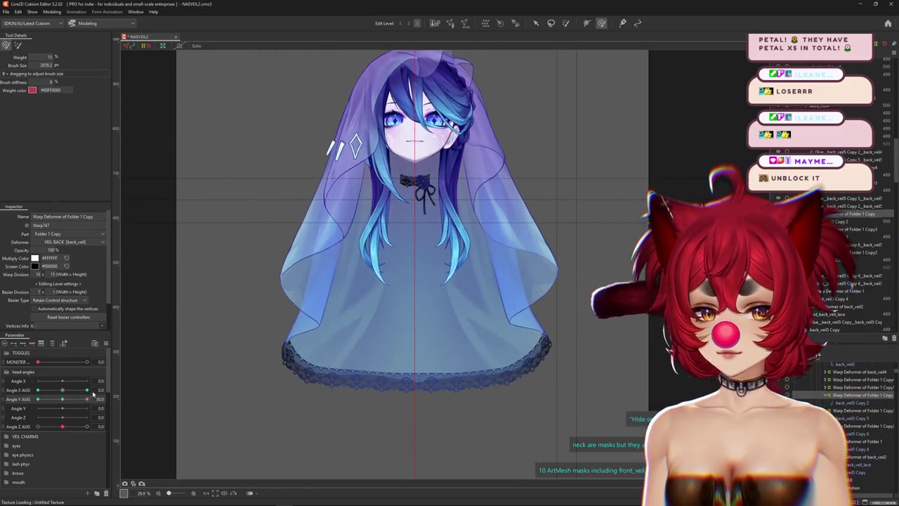
- Resize the deform brush to about 1561, check Angle Y AUG, and zoom into the veil's upper left
left_click_drag(388, 254, 373, 225)
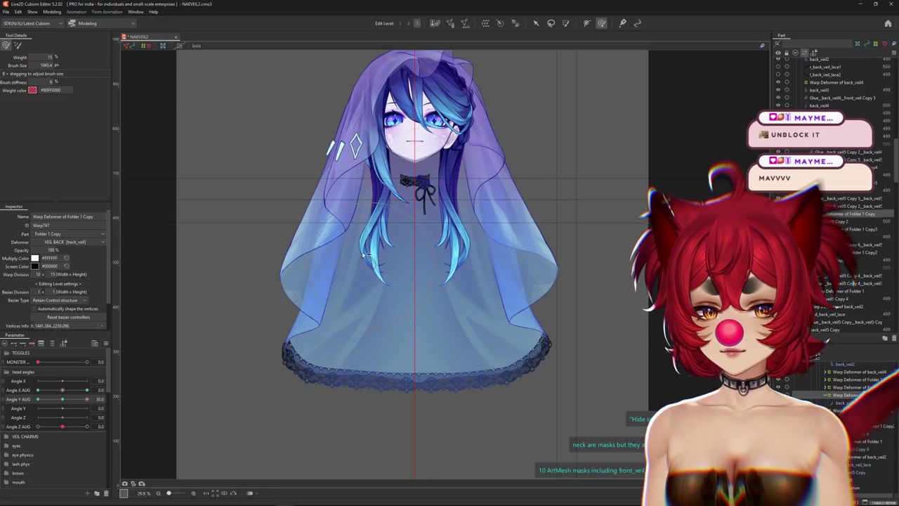
left_click_drag(377, 235, 387, 189)
left_click_drag(387, 276, 362, 240)
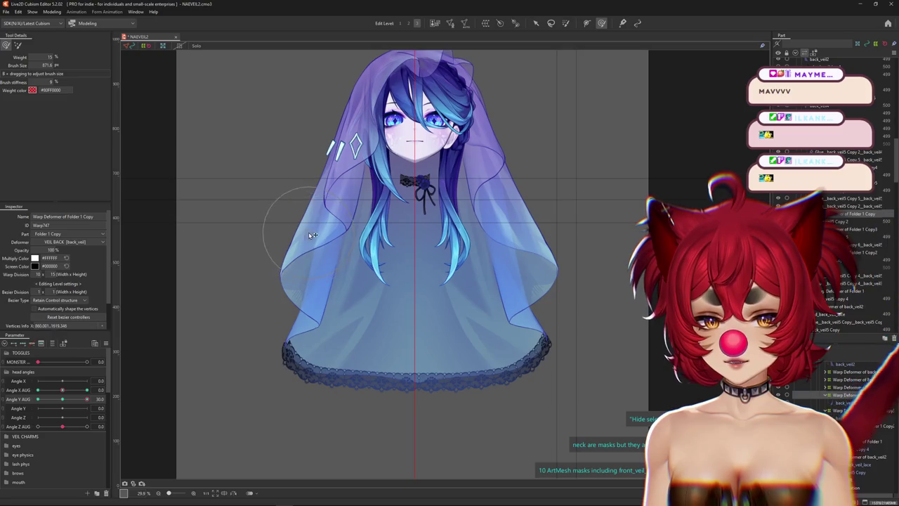
left_click_drag(80, 398, 86, 398)
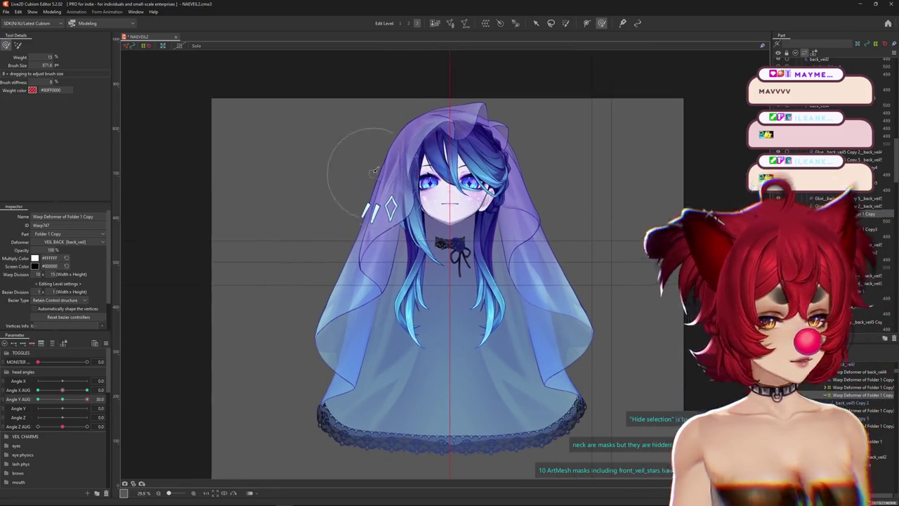
scroll(351, 166, "up", 3)
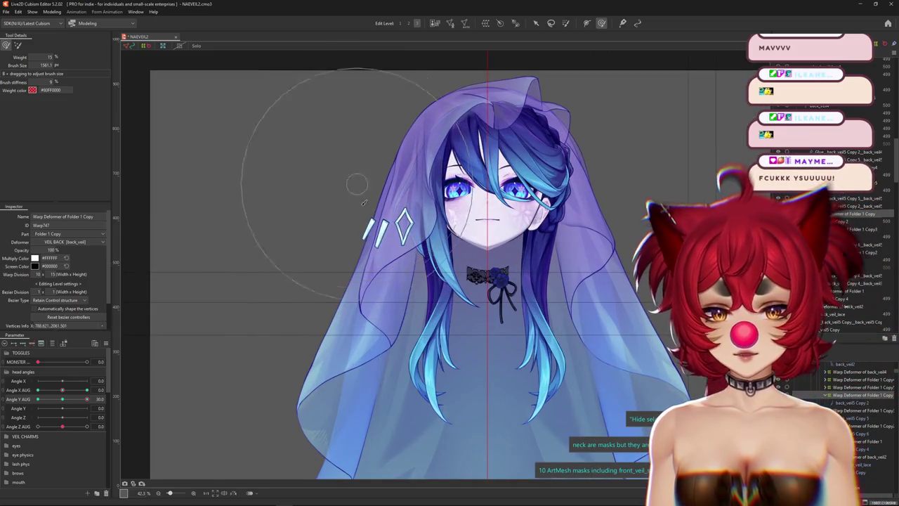
left_click_drag(362, 192, 347, 192)
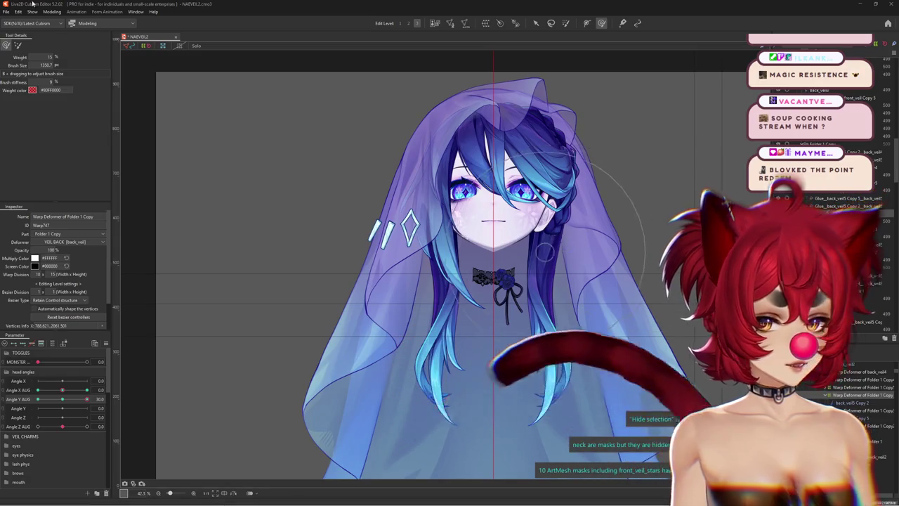
- Zoom in, resize the brush to about 1665 for the veil's top, and switch the Deform Brush mode
scroll(493, 245, "down", 3)
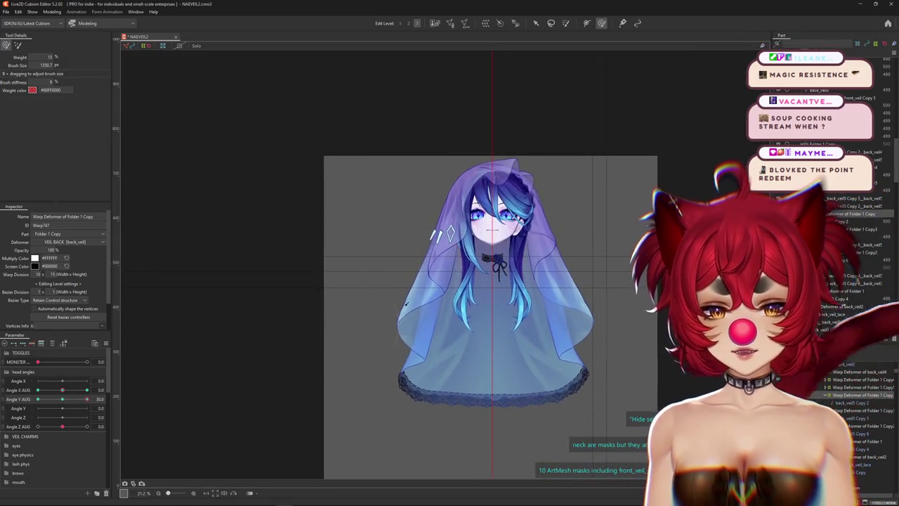
scroll(462, 281, "up", 2)
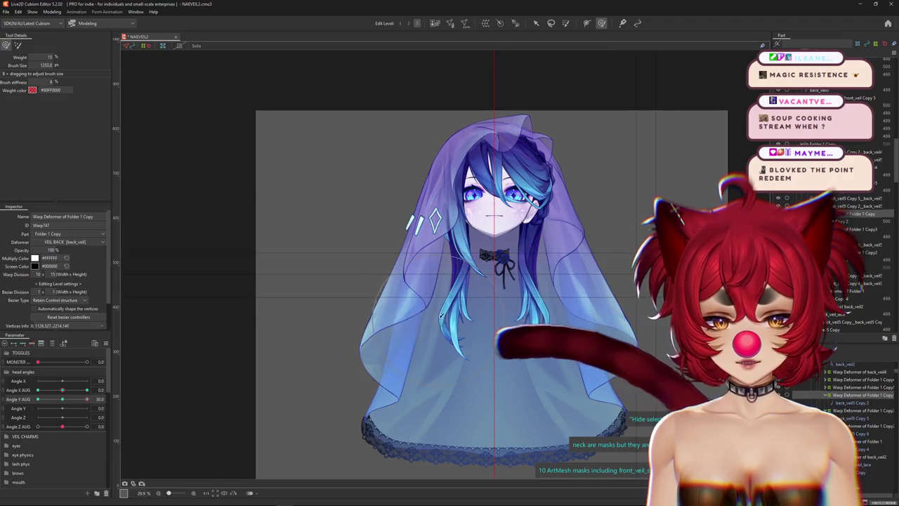
left_click_drag(427, 337, 434, 232)
scroll(435, 154, "up", 2)
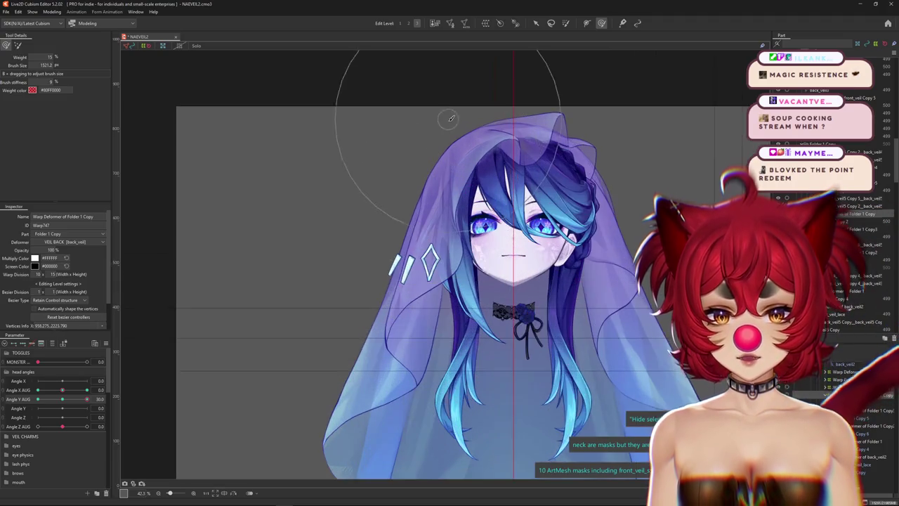
left_click_drag(464, 144, 456, 71)
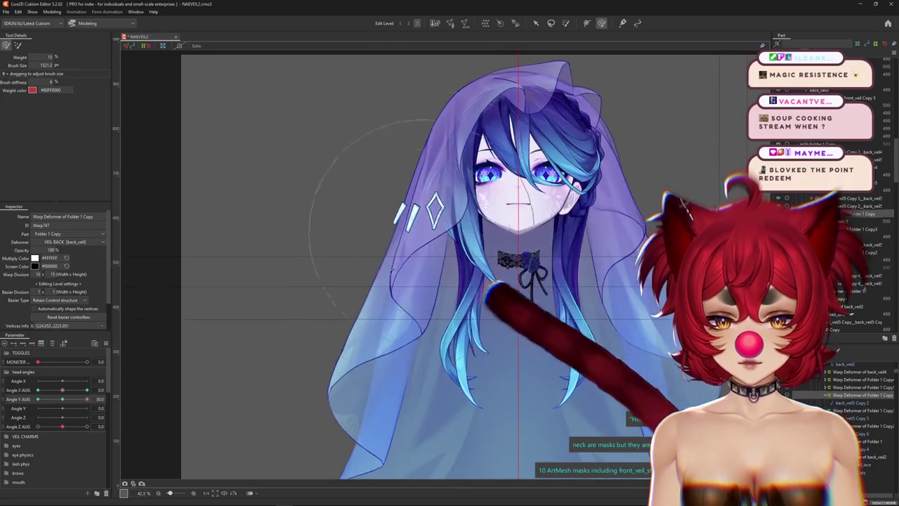
left_click(17, 45)
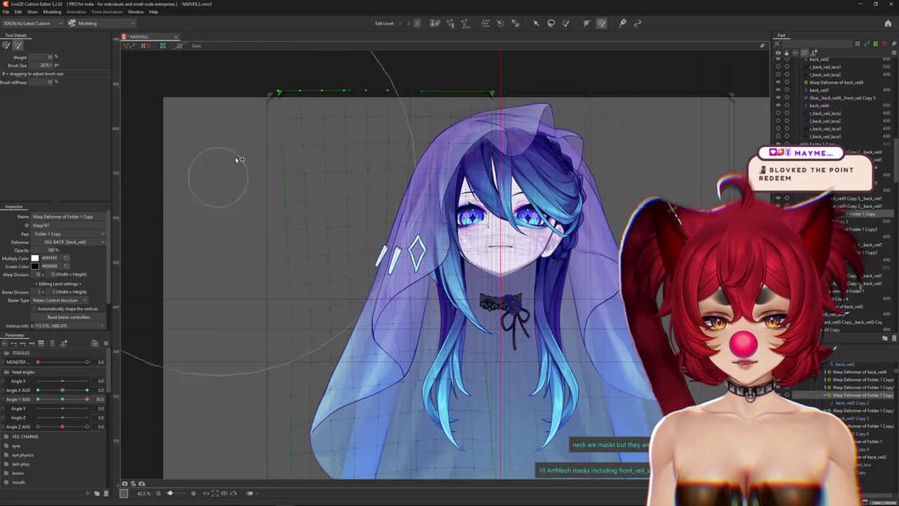
scroll(457, 116, "up", 1)
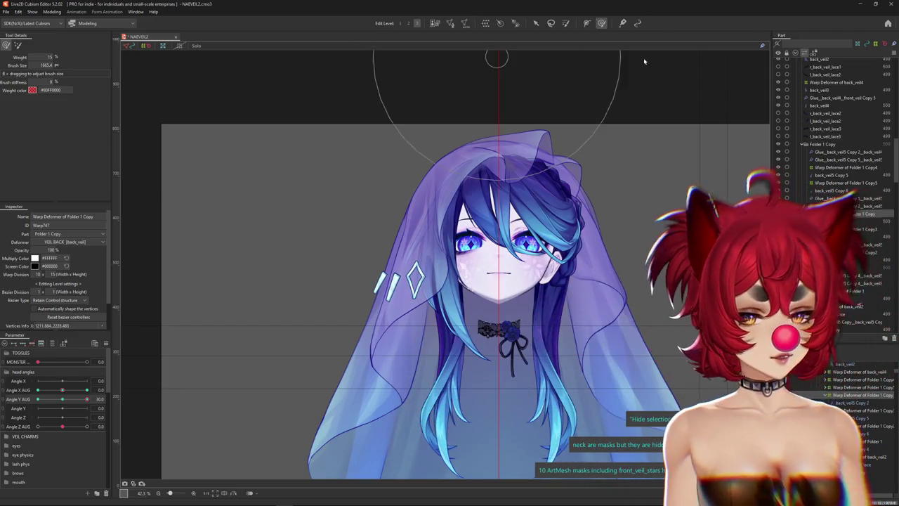
- Pan to the veil's lace hem, resize the brush, and compare Angle Y AUG poses while zooming to check
scroll(194, 346, "down", 2)
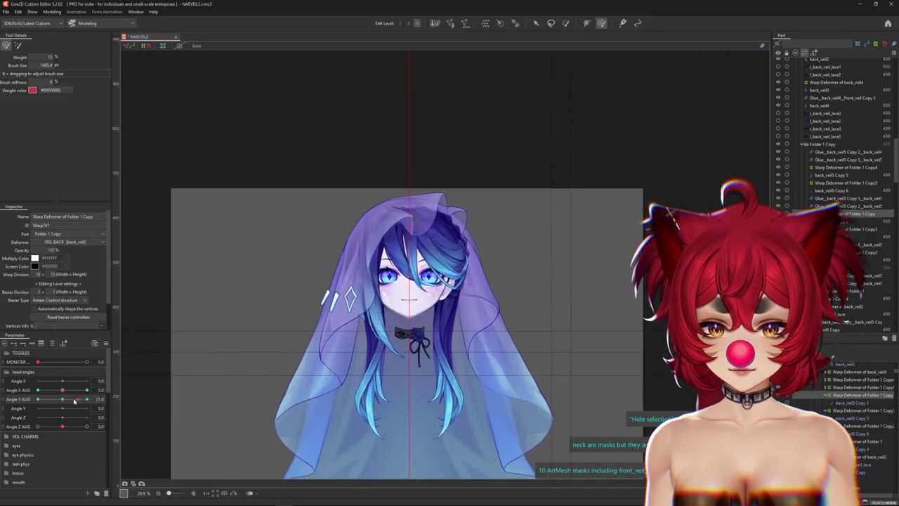
left_click_drag(405, 407, 456, 285)
left_click_drag(380, 316, 323, 312)
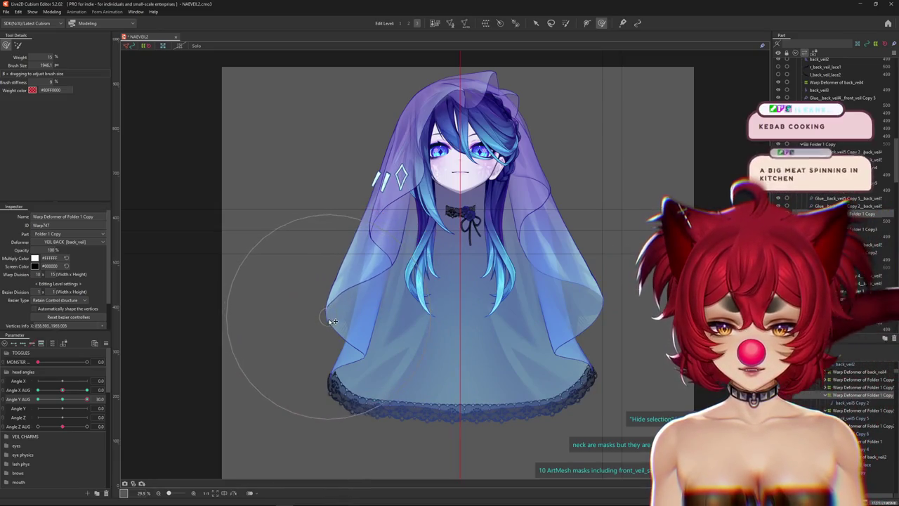
mouse_move(365, 270)
left_mouse_down()
mouse_move(374, 283)
mouse_move(363, 278)
left_mouse_up()
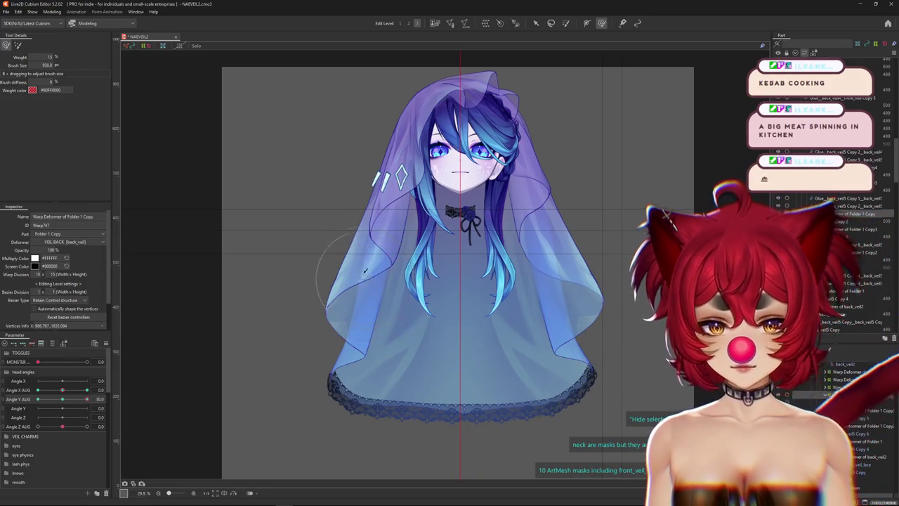
mouse_move(87, 399)
left_mouse_down()
mouse_move(61, 399)
mouse_move(88, 399)
left_mouse_up()
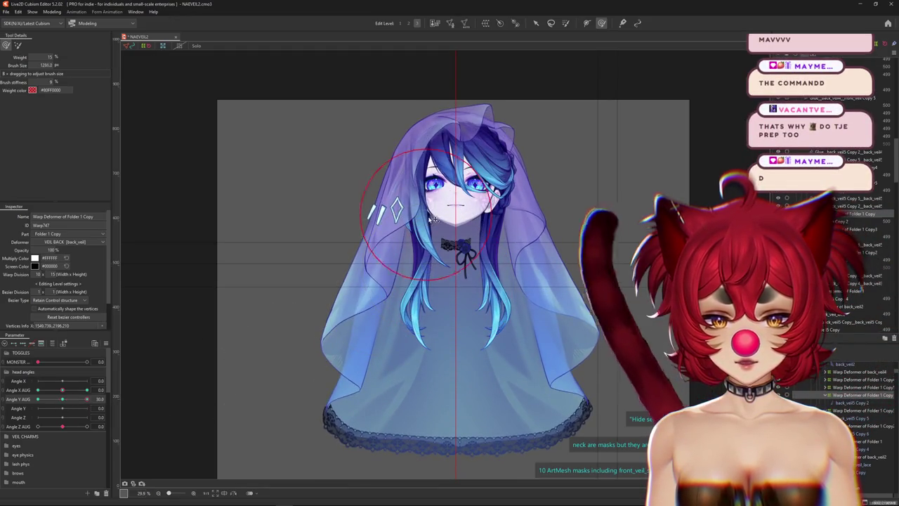
mouse_move(87, 399)
left_mouse_down()
mouse_move(61, 405)
mouse_move(87, 398)
left_mouse_up()
scroll(361, 356, "up", 2)
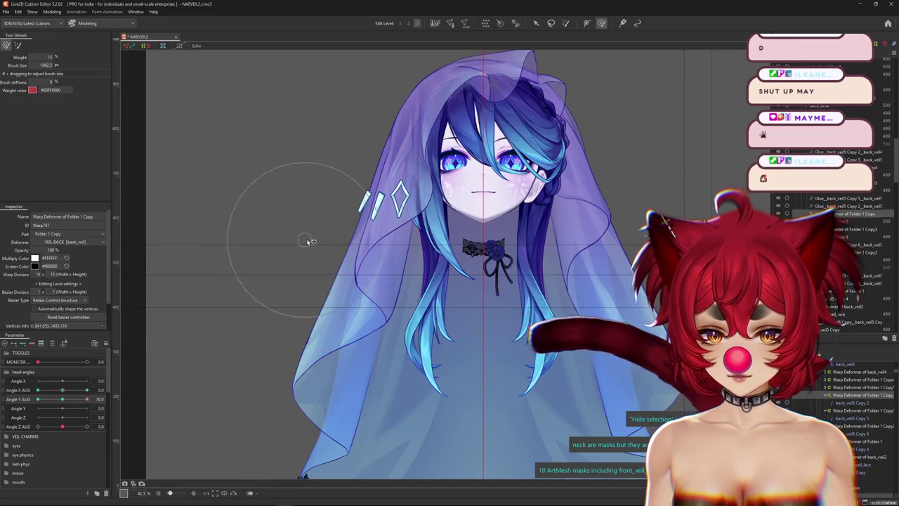
scroll(304, 242, "down", 2)
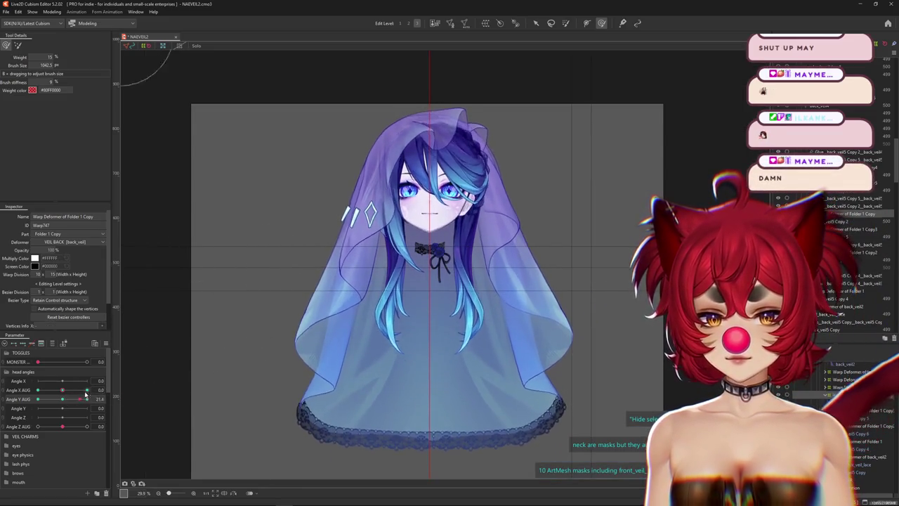
scroll(382, 223, "up", 2)
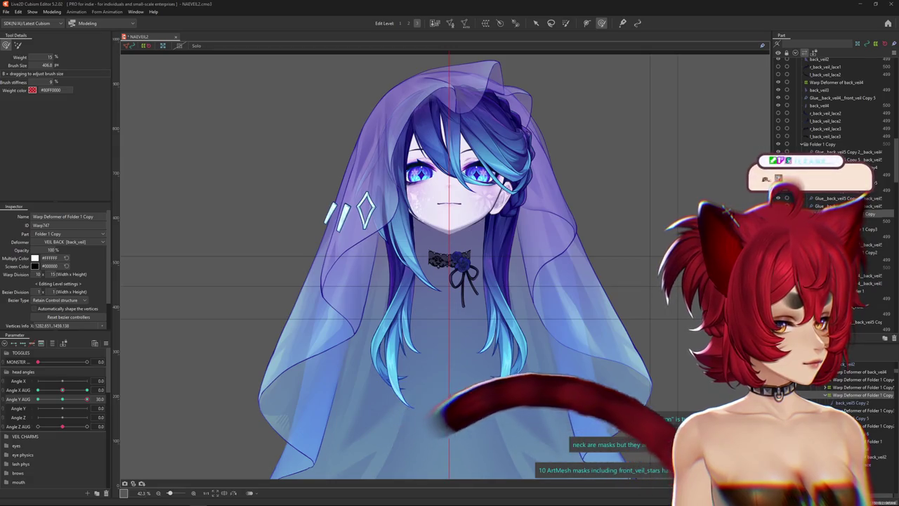
- Zoom the canvas out to review the back veil draped at Angle Y AUG 30
scroll(452, 269, "down", 3)
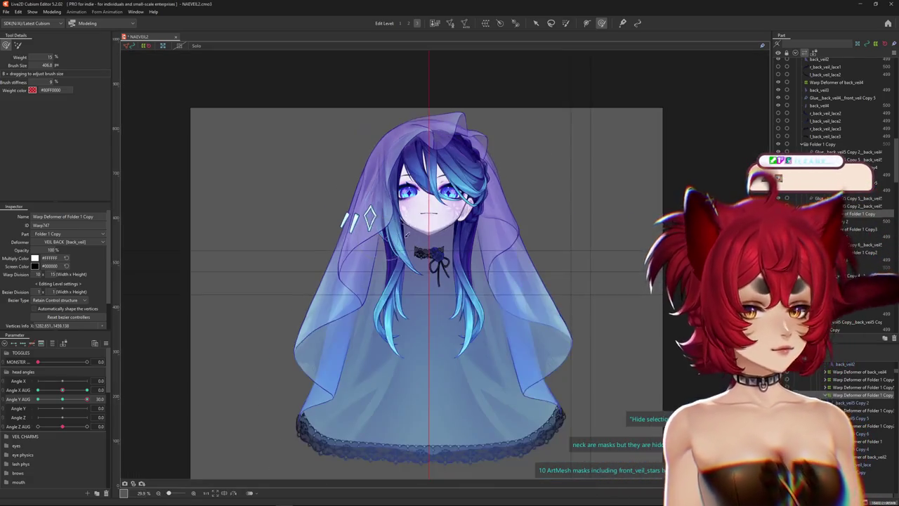
- Select the back veil's warp deformer and switch the Deform Brush to warp-grid deforming
scroll(451, 268, "up", 4)
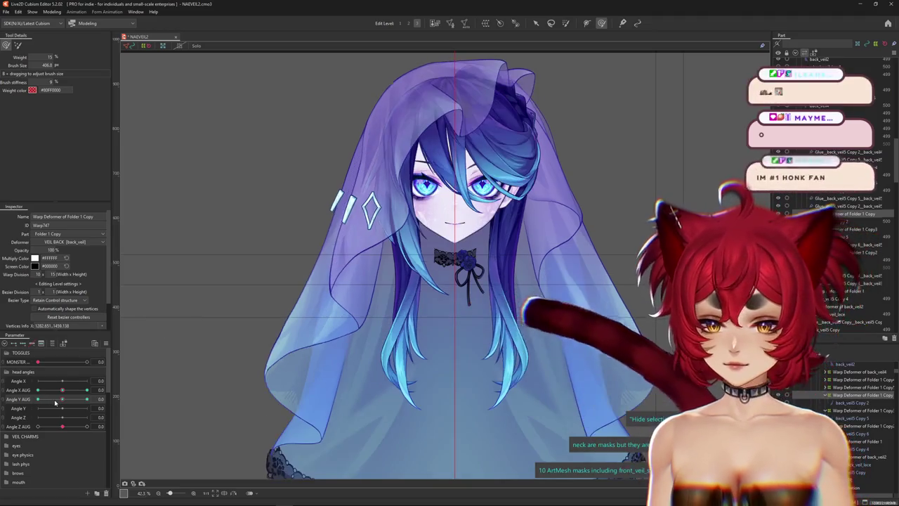
scroll(397, 283, "down", 3)
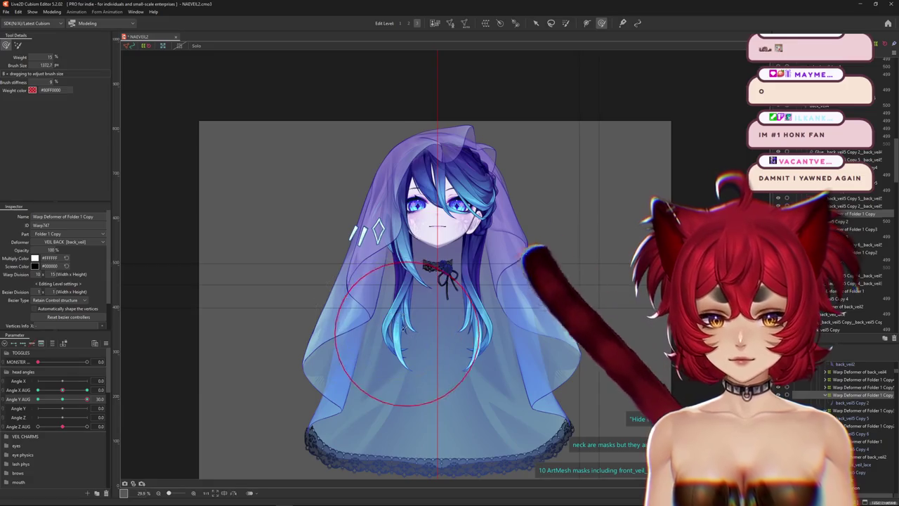
left_click(364, 265)
left_click_drag(363, 265, 372, 278)
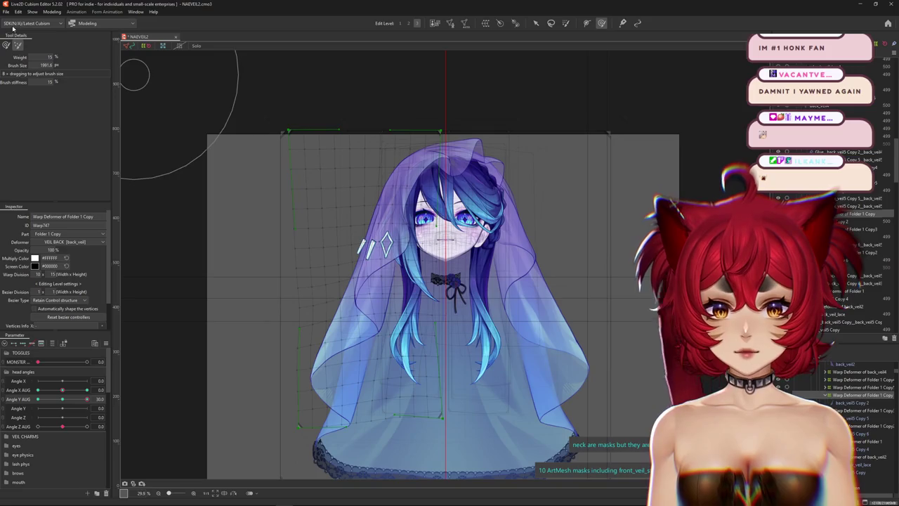
left_click(5, 45)
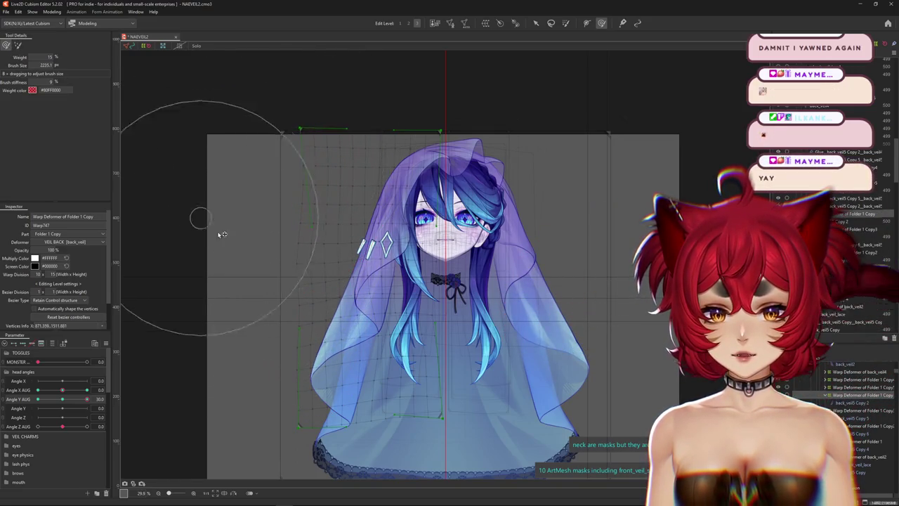
- Push the back veil's warp grid and left edge into shape, hiding the selection to preview
left_click_drag(267, 266, 260, 291)
left_click_drag(284, 183, 323, 187)
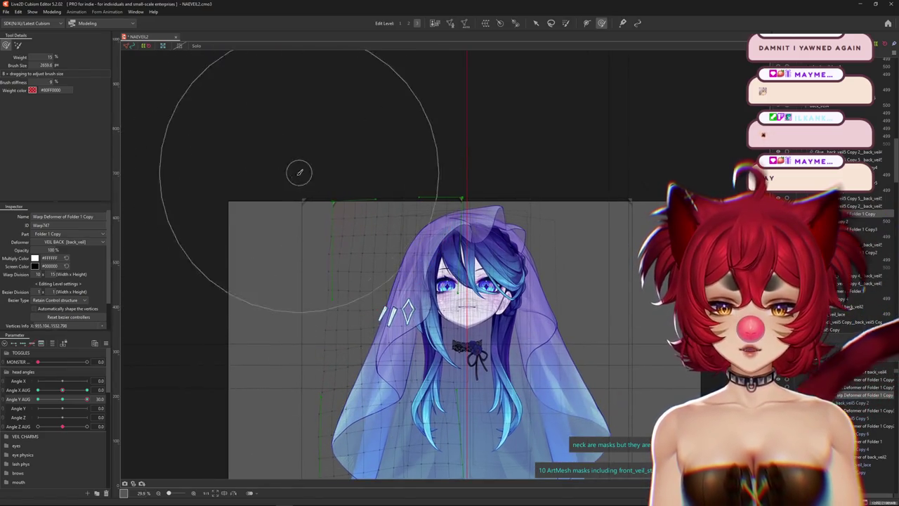
mouse_move(273, 215)
left_mouse_down()
mouse_move(305, 181)
mouse_move(299, 231)
left_mouse_up()
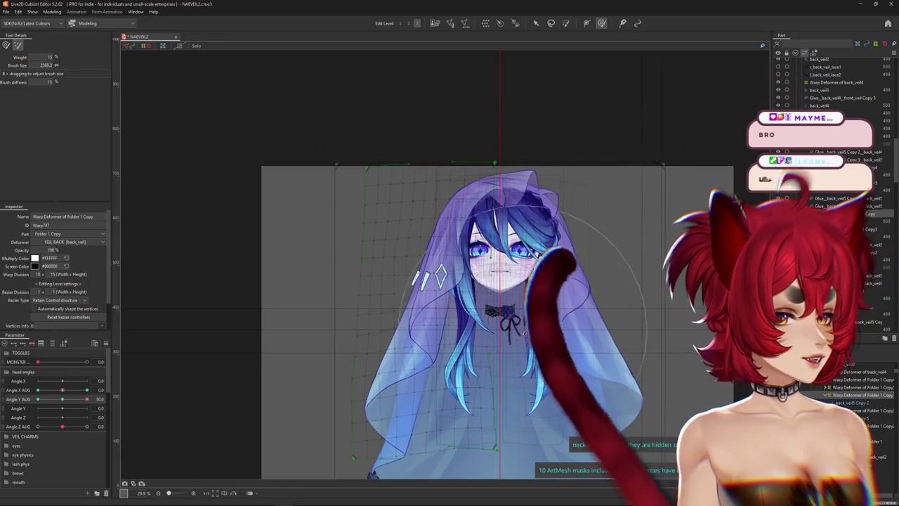
left_click_drag(501, 330, 426, 123)
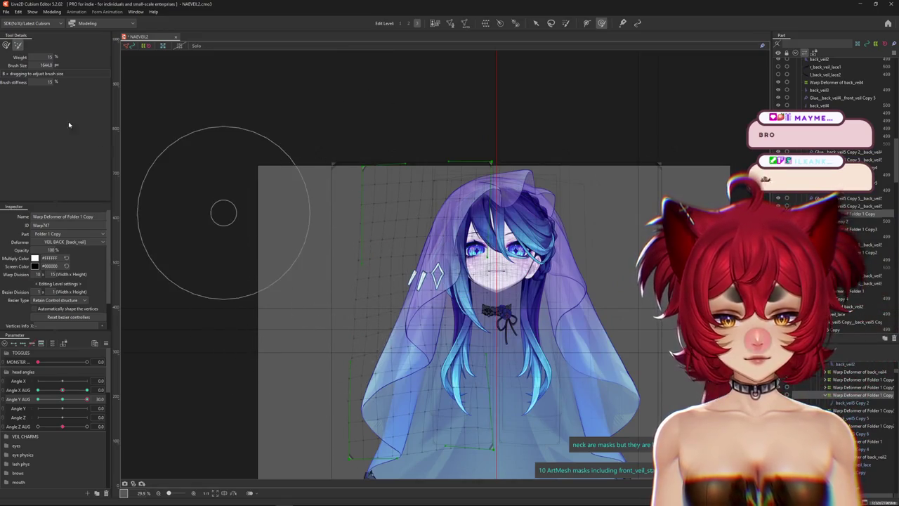
left_click_drag(223, 212, 394, 281)
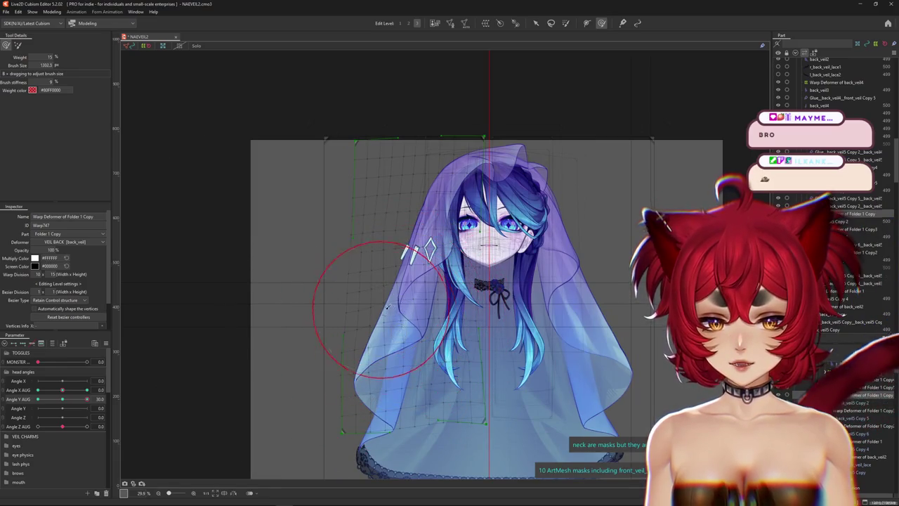
left_click_drag(385, 311, 407, 321)
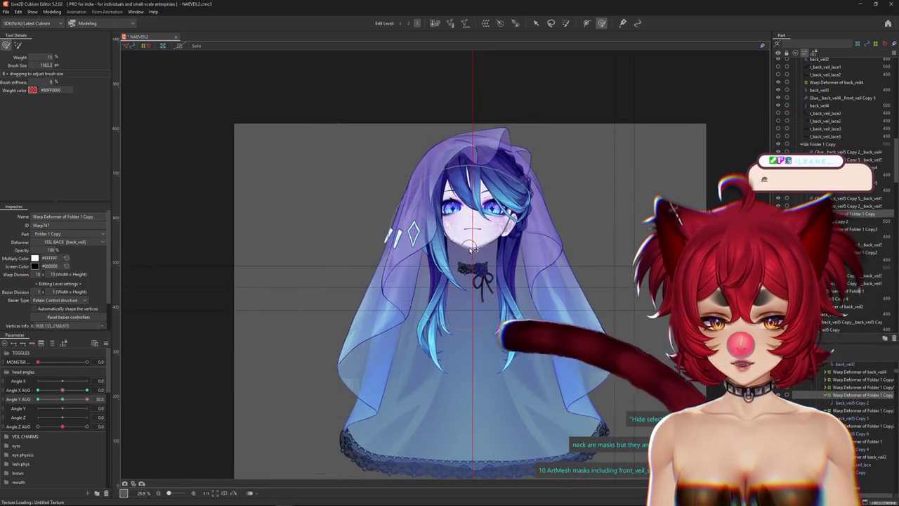
key("ctrl+h")
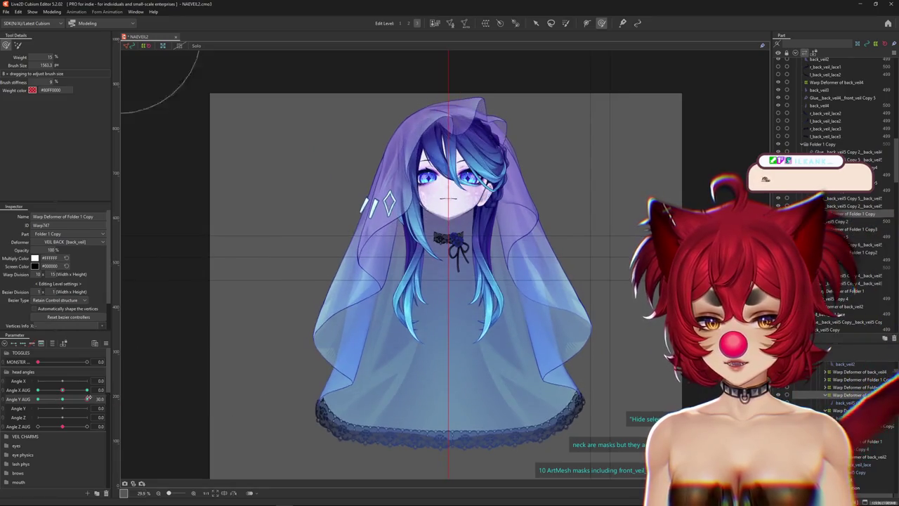
- Resize the brush to 1453.0 and toggle Hide Selection again to preview the veil
left_click_drag(365, 311, 344, 321)
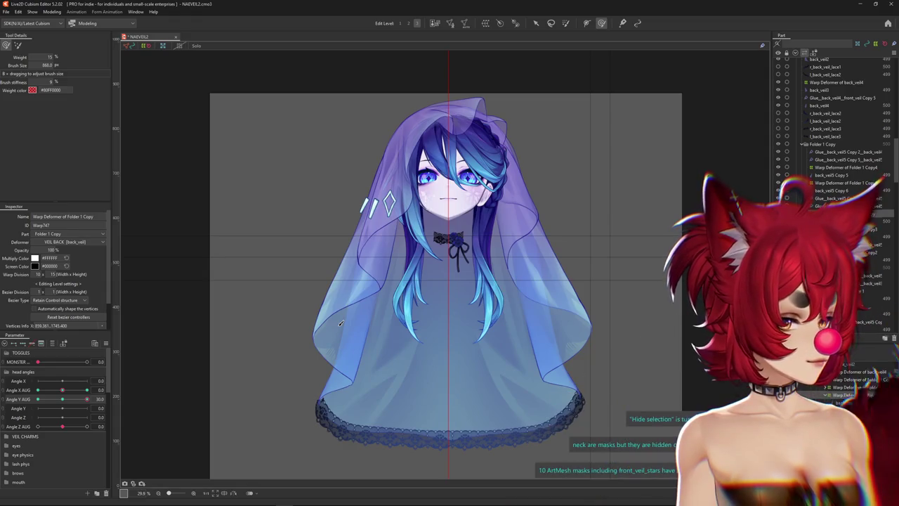
left_click_drag(340, 323, 343, 313)
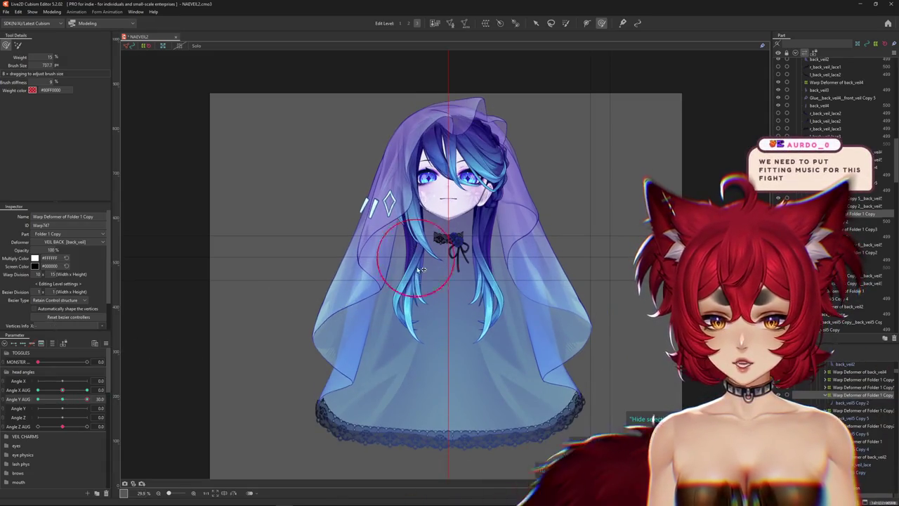
left_click_drag(340, 316, 419, 267)
scroll(418, 267, "up", 1)
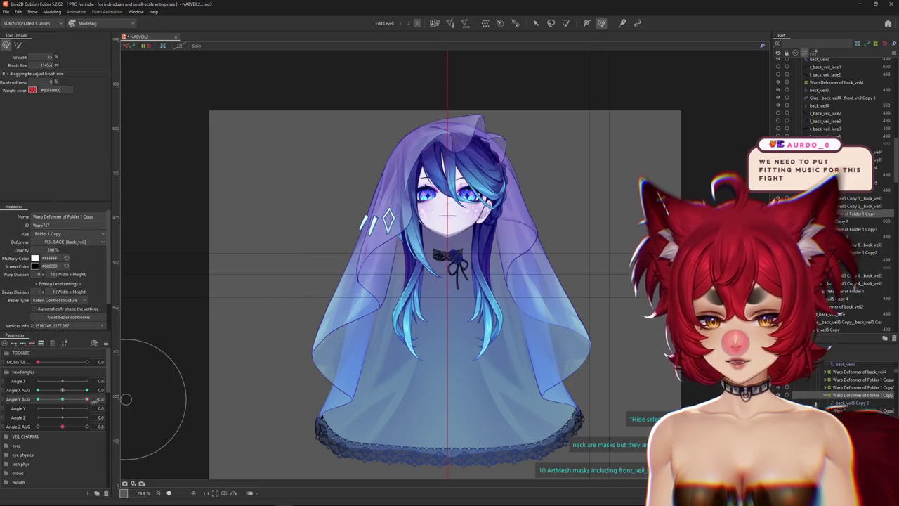
left_click_drag(260, 231, 281, 286)
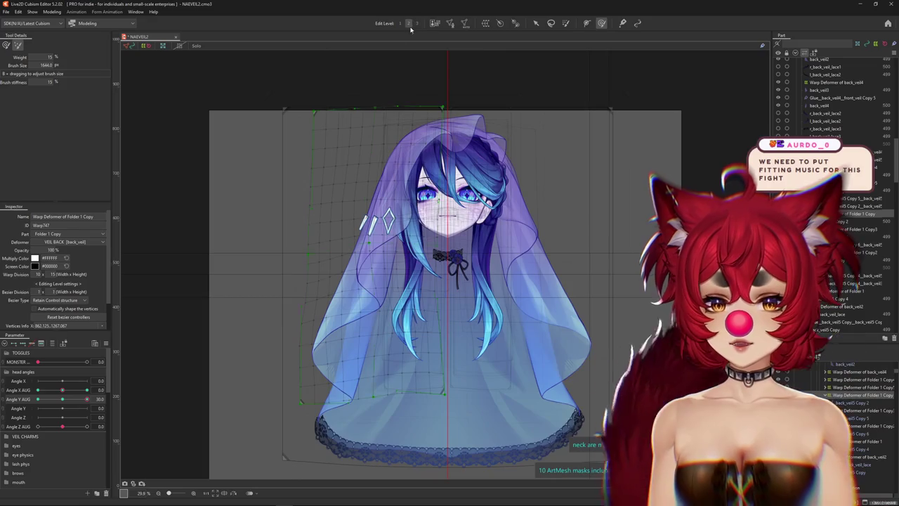
left_click_drag(413, 67, 25, 56)
key("ctrl+h")
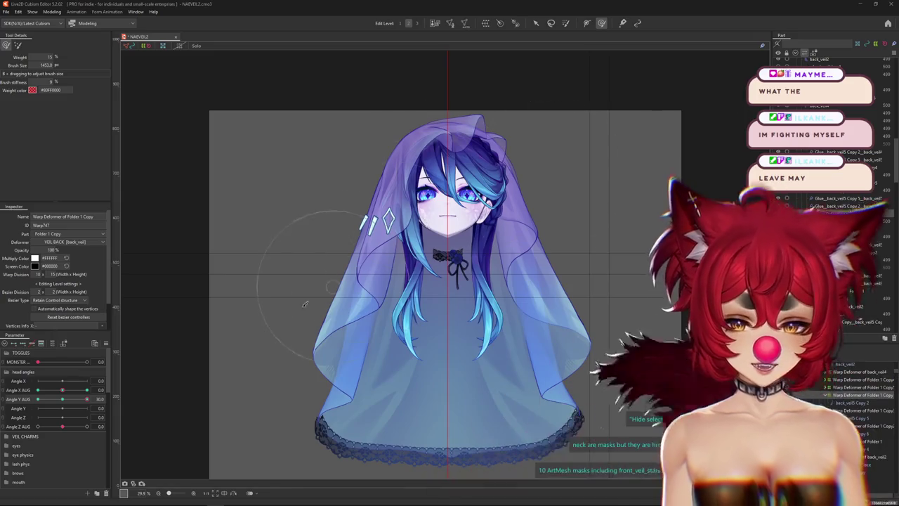
- Preview the veil across Angle Y AUG, pan to the lace hem, and set Angle Y AUG to -30
left_click_drag(61, 402, 90, 398)
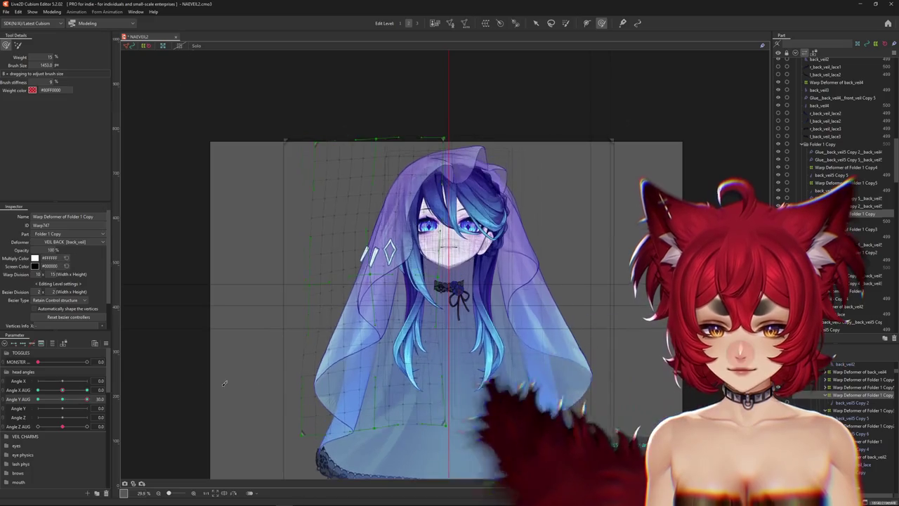
left_click_drag(438, 389, 482, 338)
scroll(491, 368, "up", 1)
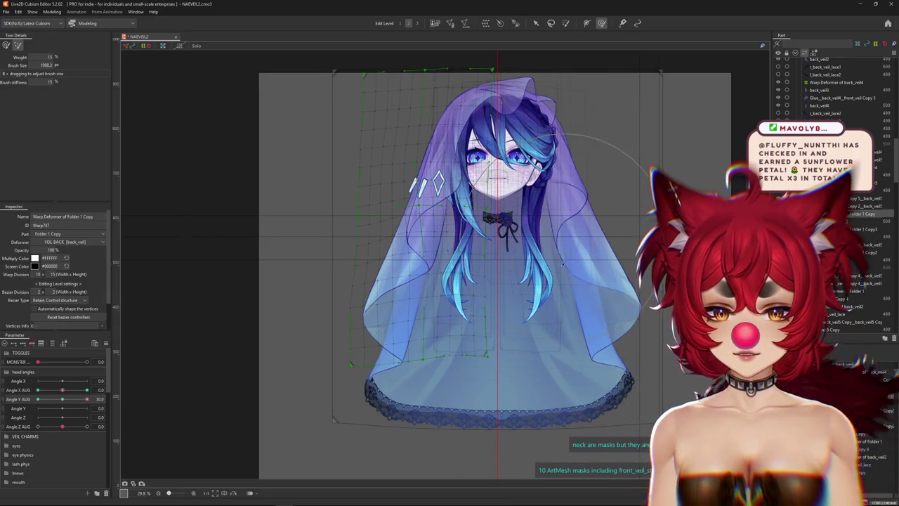
left_click_drag(86, 398, 68, 393)
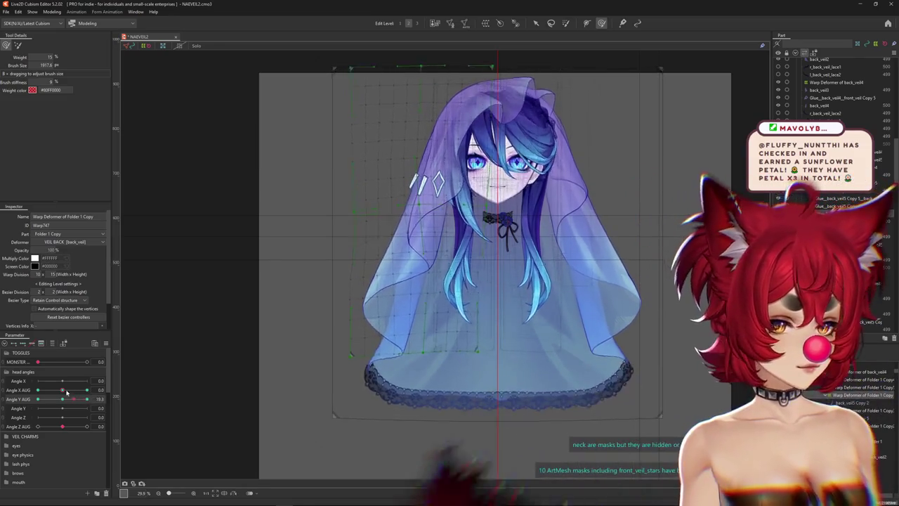
left_click_drag(68, 392, 38, 398)
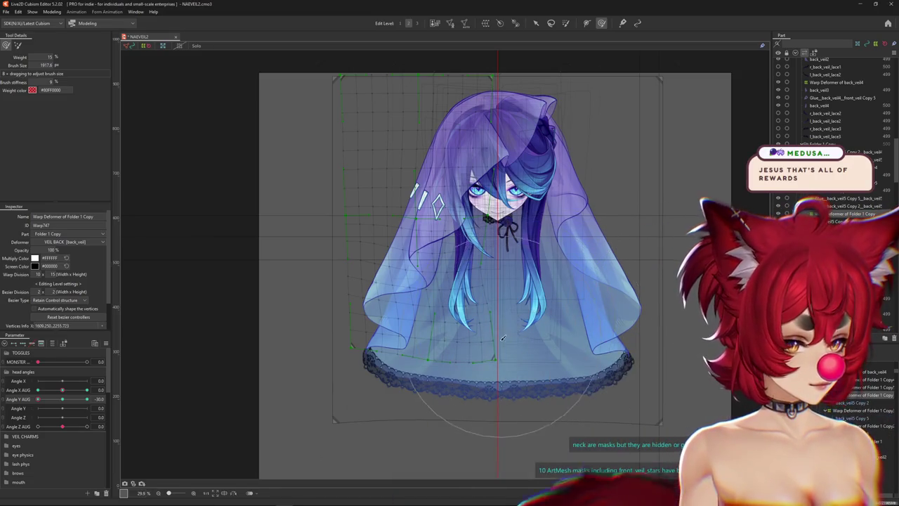
left_click(504, 380)
mouse_move(61, 399)
left_mouse_down()
mouse_move(70, 397)
mouse_move(24, 399)
left_mouse_up()
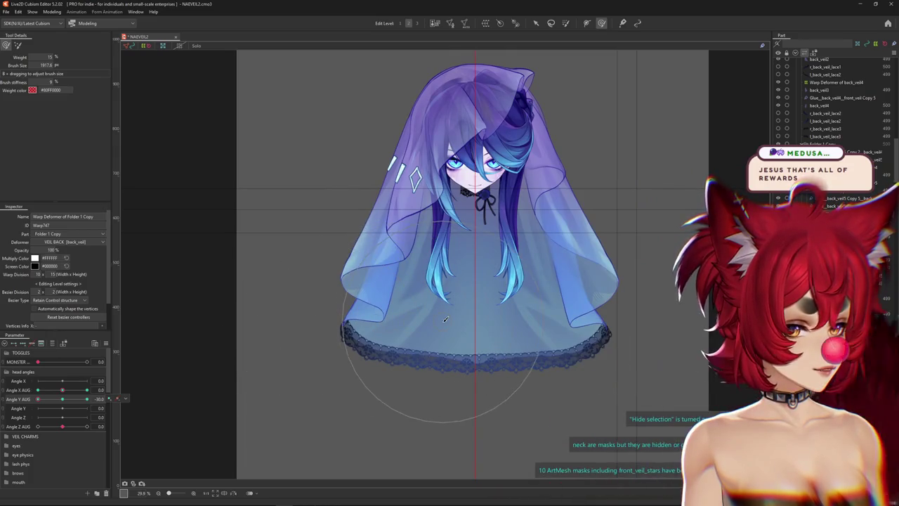
mouse_move(38, 399)
left_mouse_down()
mouse_move(60, 400)
mouse_move(29, 399)
mouse_move(38, 400)
left_mouse_up()
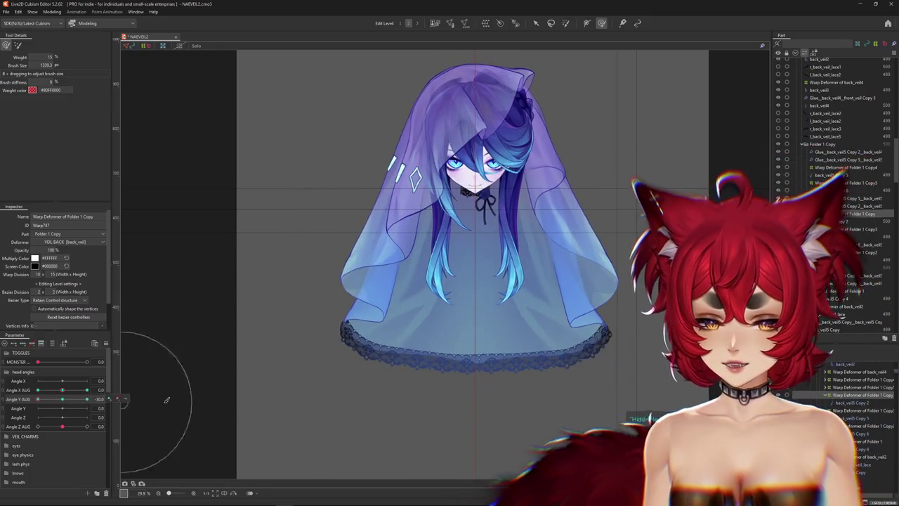
left_click_drag(279, 299, 307, 313)
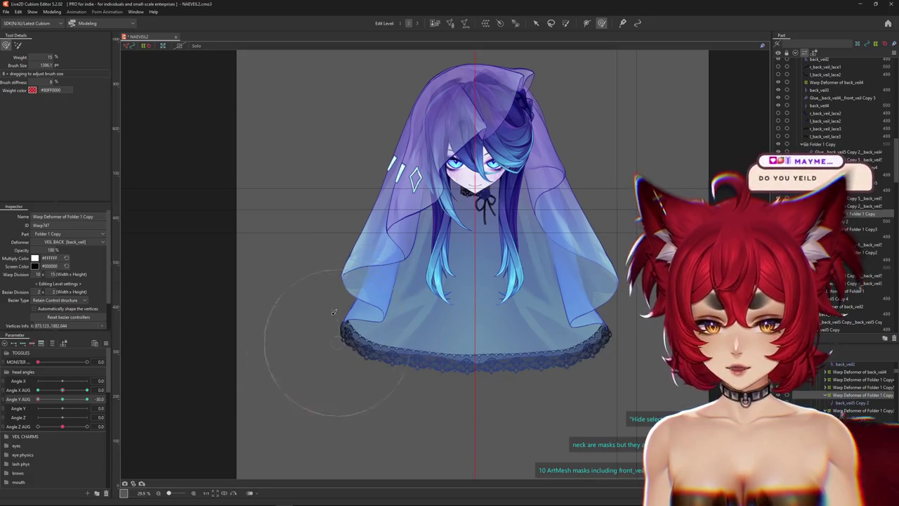
mouse_move(64, 409)
left_mouse_down()
mouse_move(87, 398)
mouse_move(1, 408)
left_mouse_up()
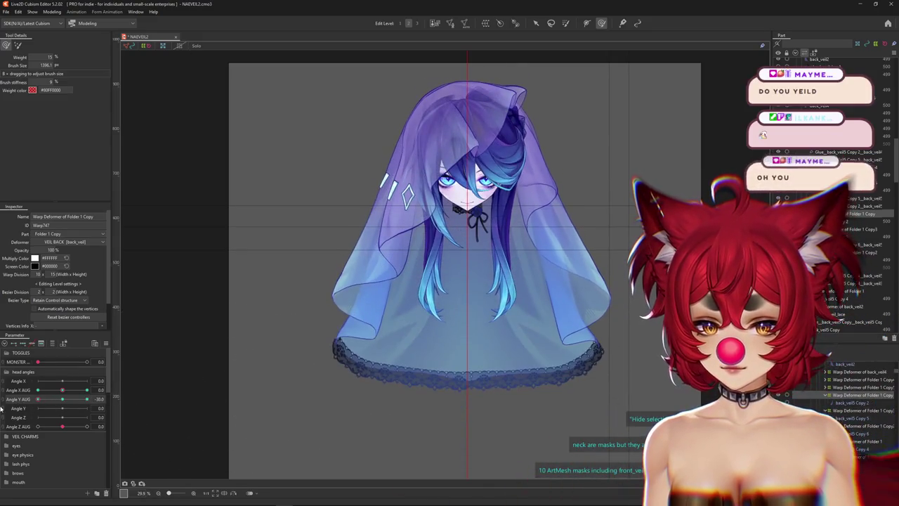
- Pick back_veil5 Copy 5 from the veil's stacked objects and select the Folder 1 Copy3 warp deformer
right_click(384, 334)
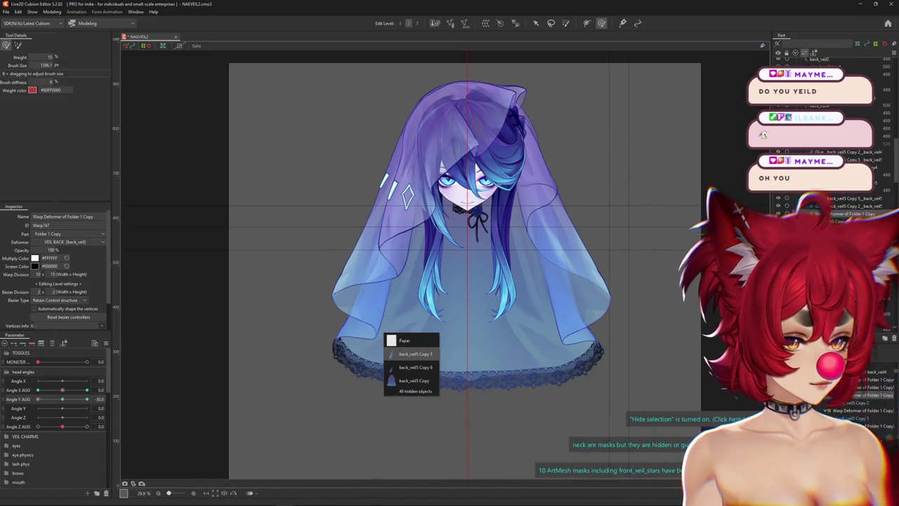
left_click(415, 353)
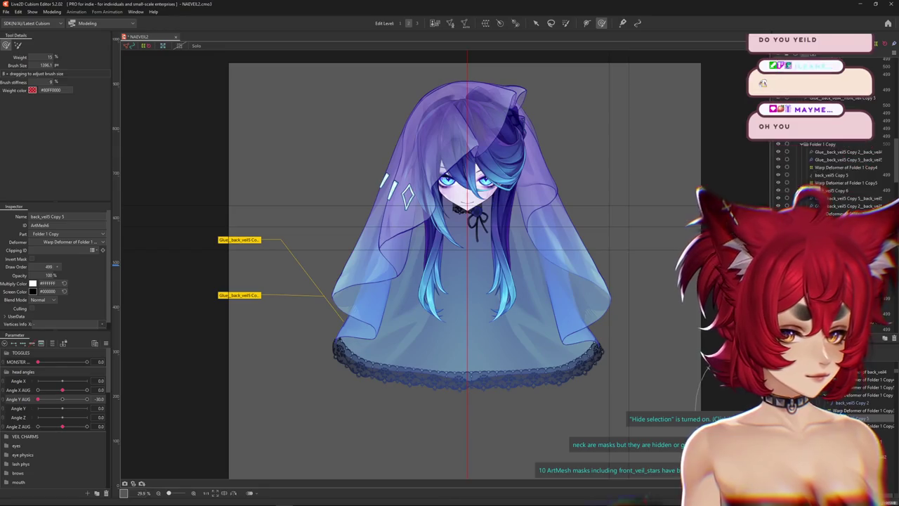
left_click(380, 307)
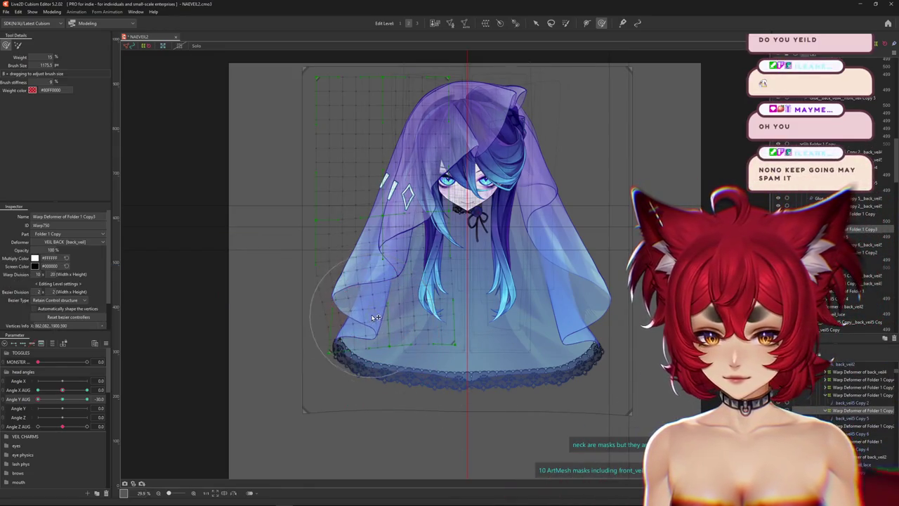
- Enlarge the deform brush to 1844, then select the left hem mesh and Folder 1 Copy2 deformer
mouse_move(354, 321)
left_mouse_down()
mouse_move(345, 363)
mouse_move(287, 294)
left_mouse_up()
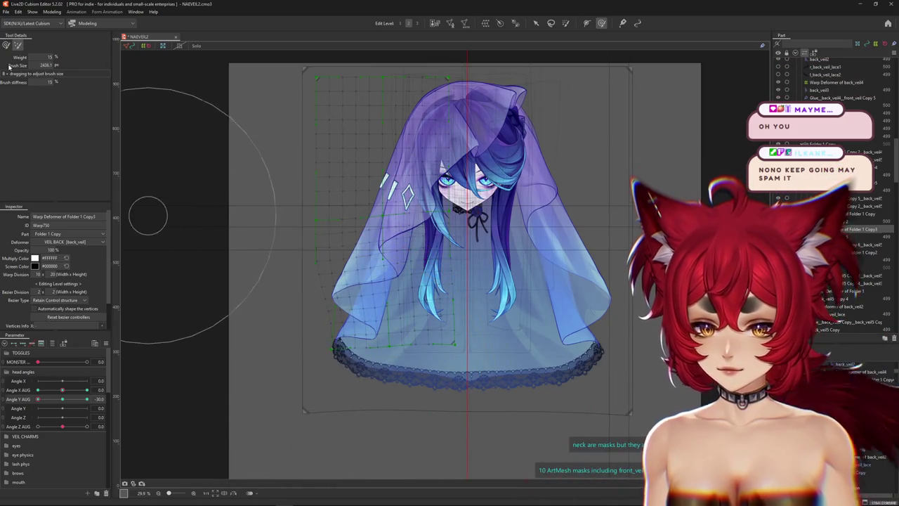
key("Escape")
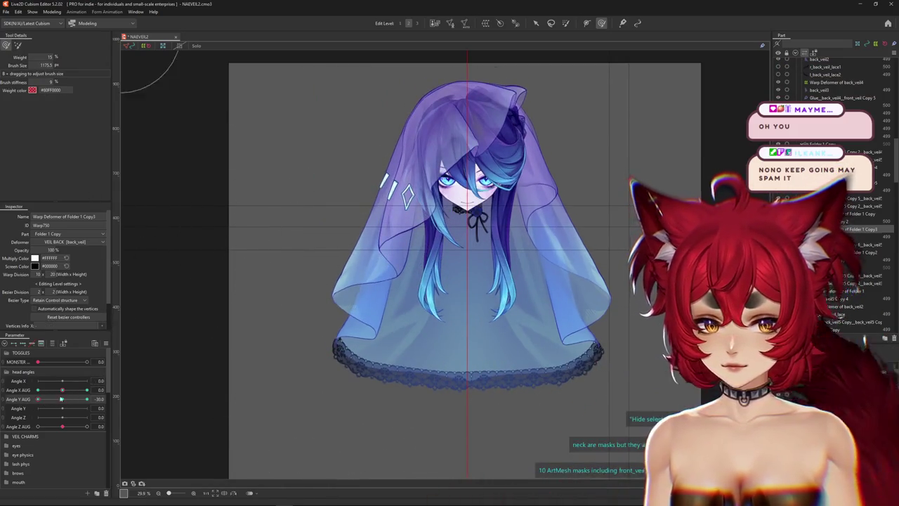
left_click_drag(342, 370, 345, 370)
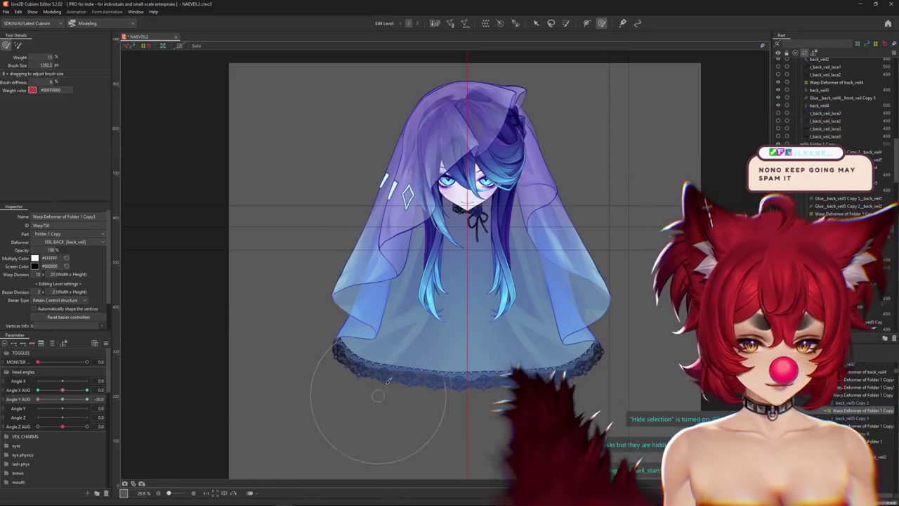
left_click_drag(327, 329, 320, 357)
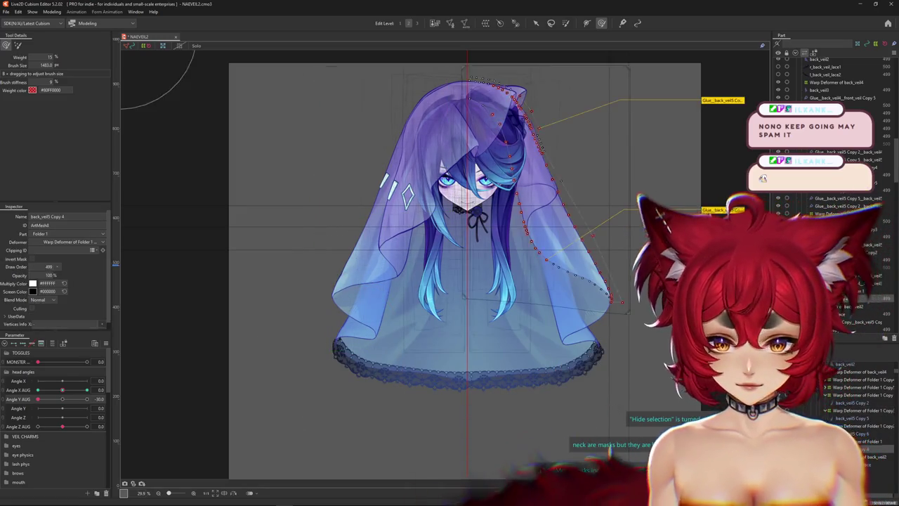
left_click(351, 309)
left_click(853, 425)
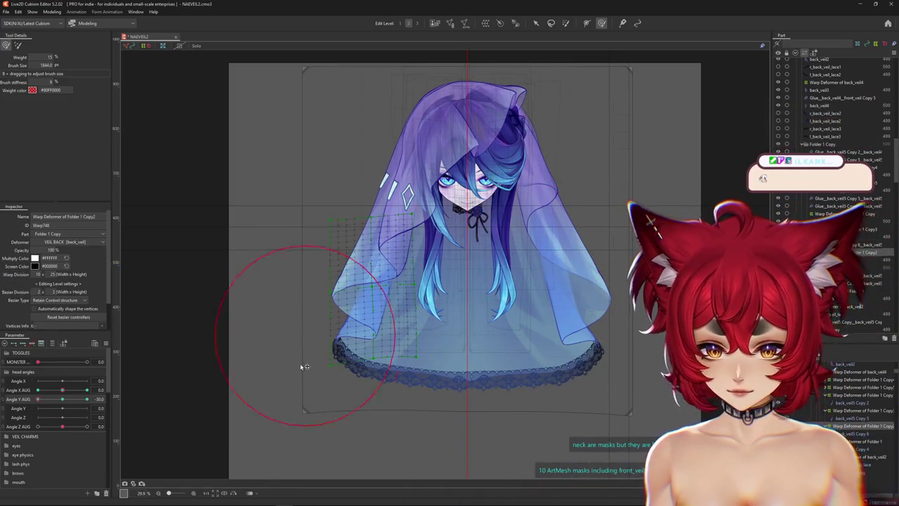
- Set warp divisions to 10 × 15 for Folder 1 Copy2 and 12 × 15 for Folder 1 Copy
double_click(52, 274)
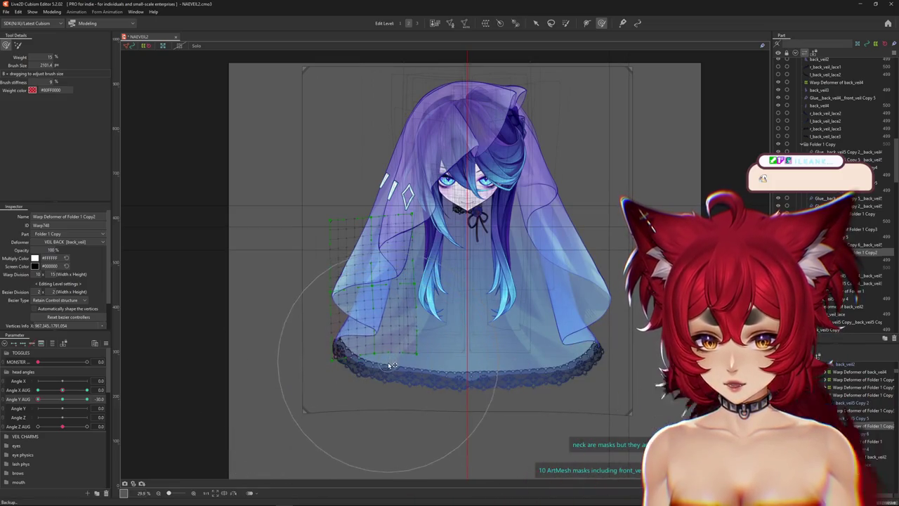
key("ctrl+h")
left_click(862, 410)
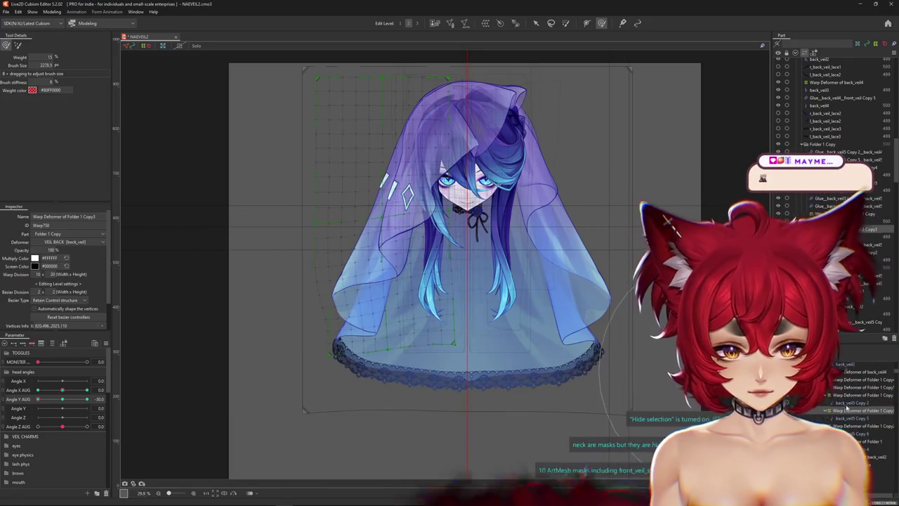
left_click(322, 337)
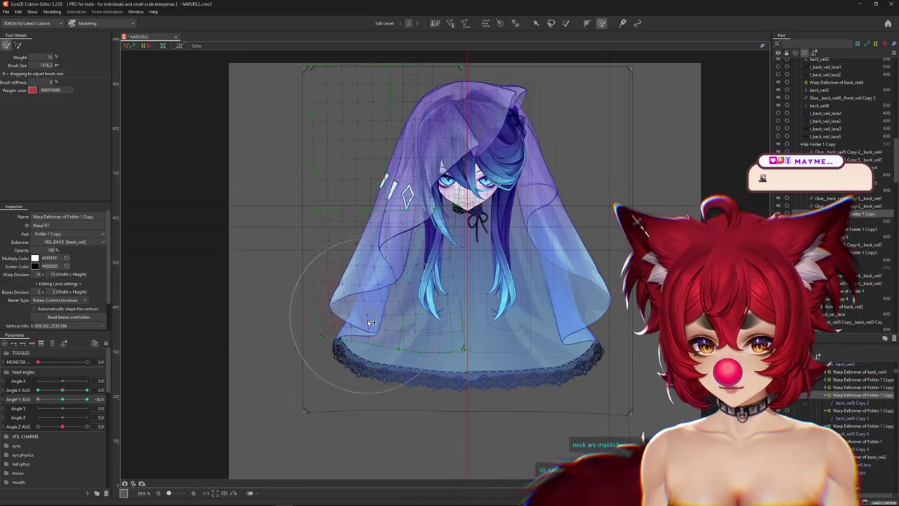
key("ctrl+h")
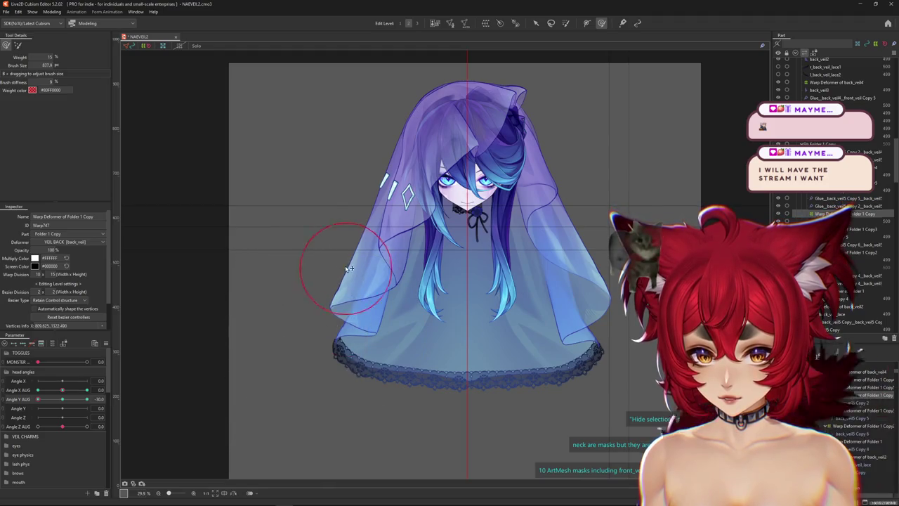
key("ctrl+h")
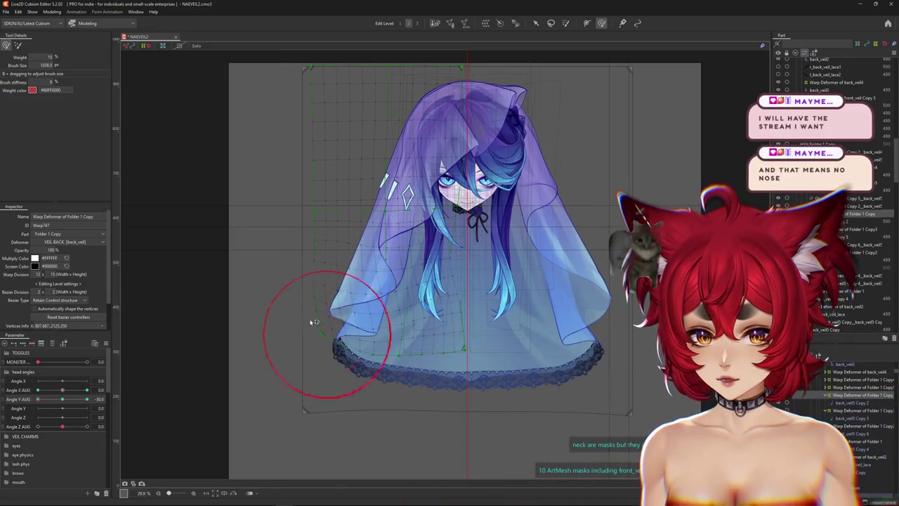
- Enlarge the deform brush to about 2538 over the back veil and check the veil
left_click_drag(268, 269, 271, 275)
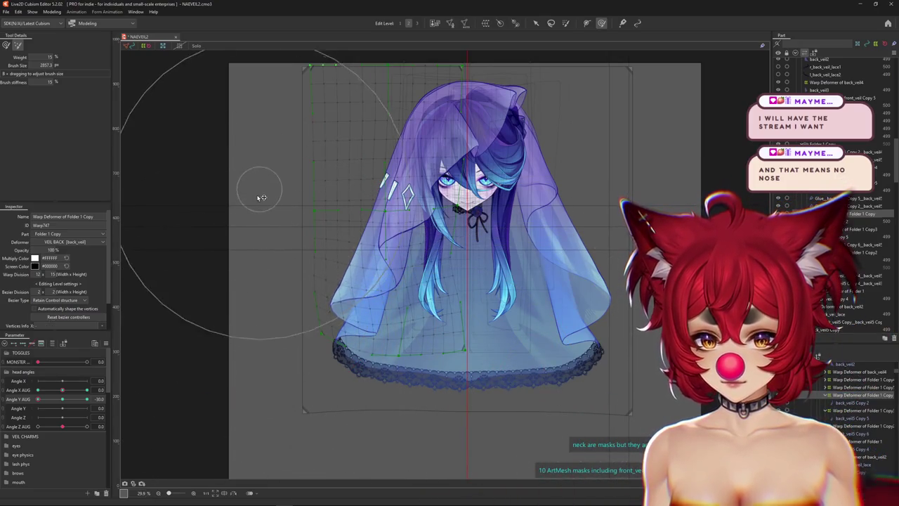
scroll(308, 390, "up", 2)
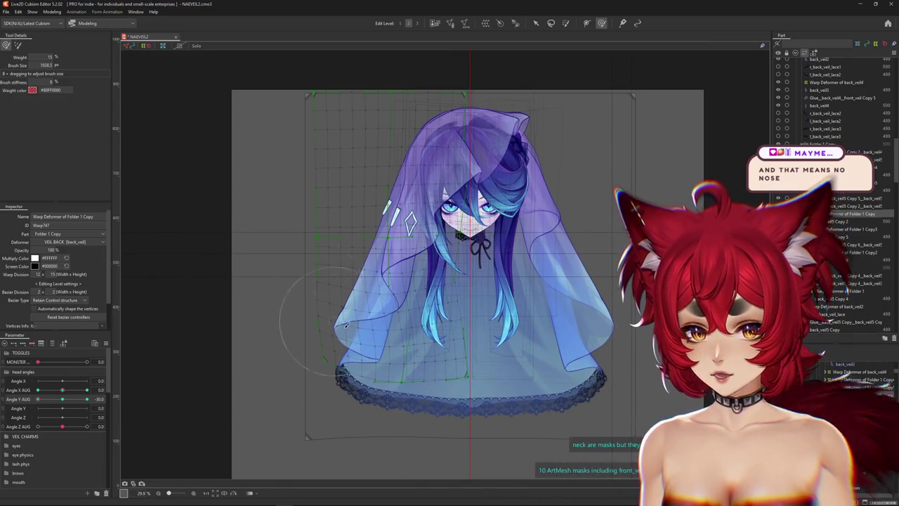
left_click_drag(345, 324, 349, 319)
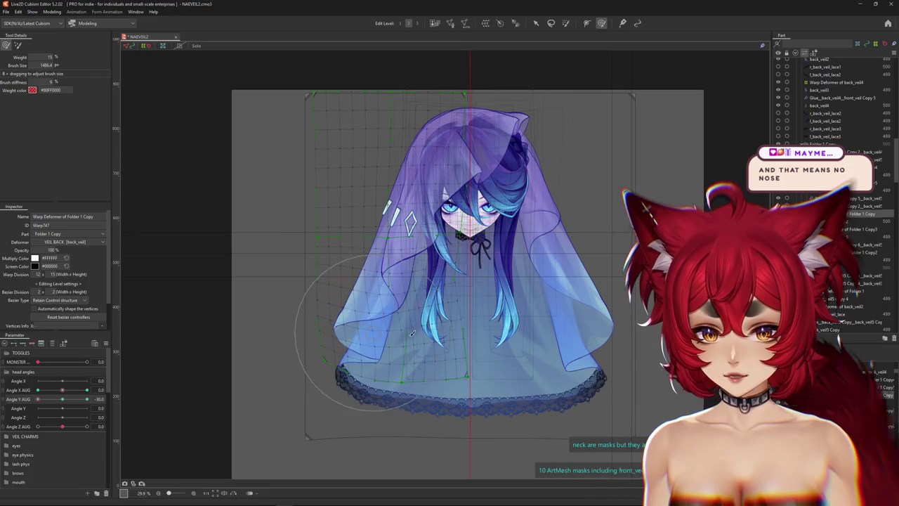
left_click_drag(460, 355, 465, 350)
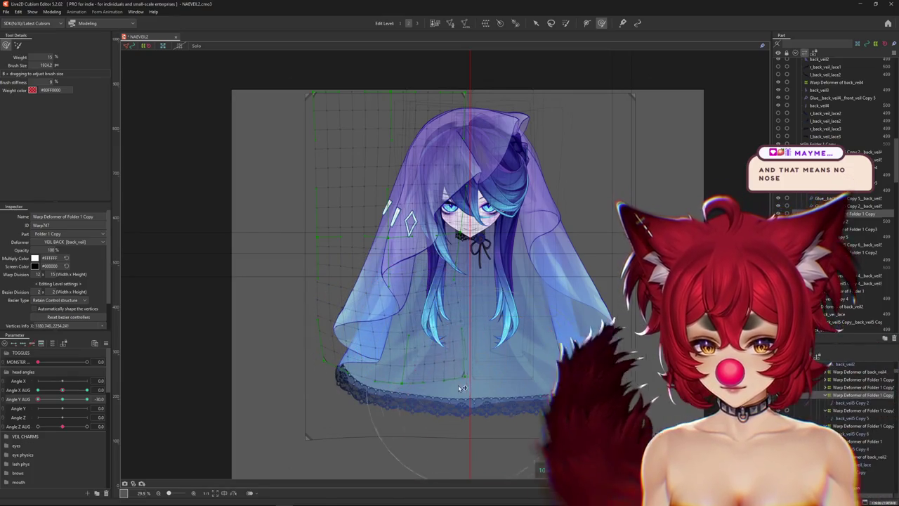
mouse_move(490, 281)
left_mouse_down()
mouse_move(431, 381)
mouse_move(459, 381)
left_mouse_up()
left_click_drag(337, 366, 295, 358)
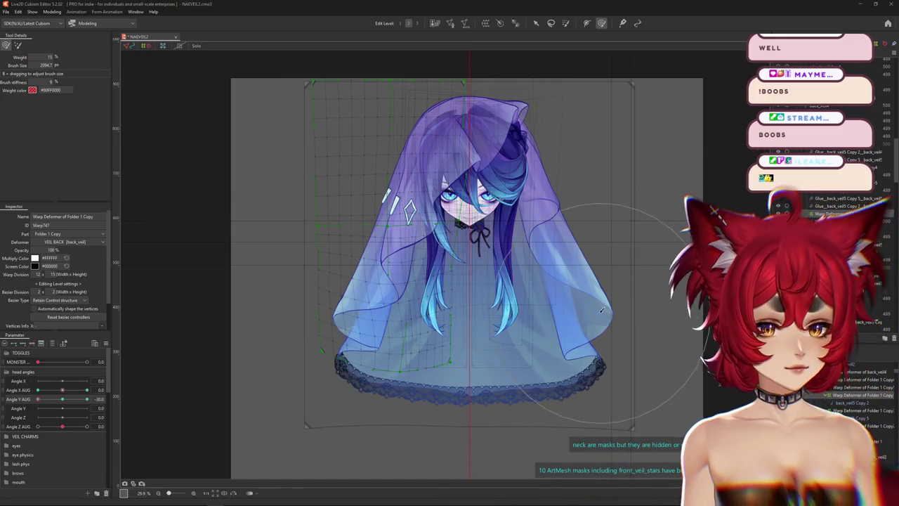
left_click(19, 404)
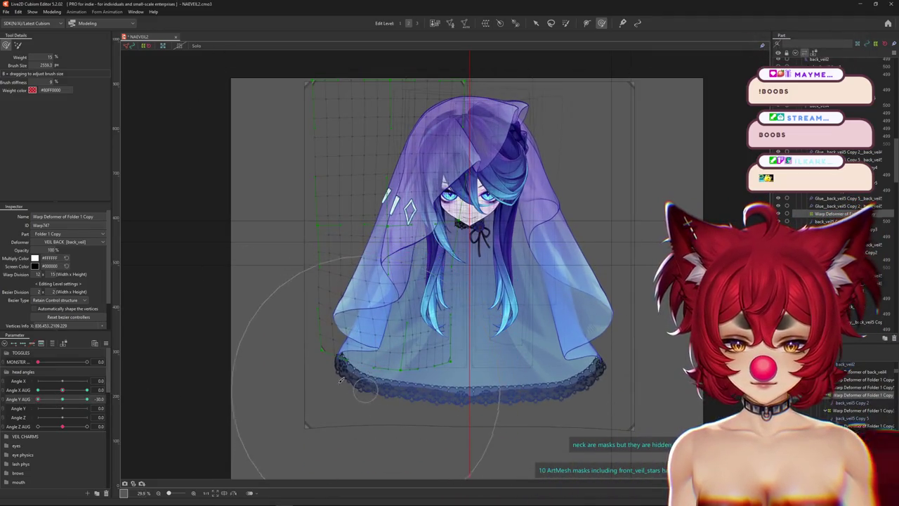
- Resize the deform brush and bend the left side of the Folder 1 Copy grid at Angle Y AUG 30
mouse_move(161, 235)
left_mouse_down()
mouse_move(475, 390)
mouse_move(538, 380)
left_mouse_up()
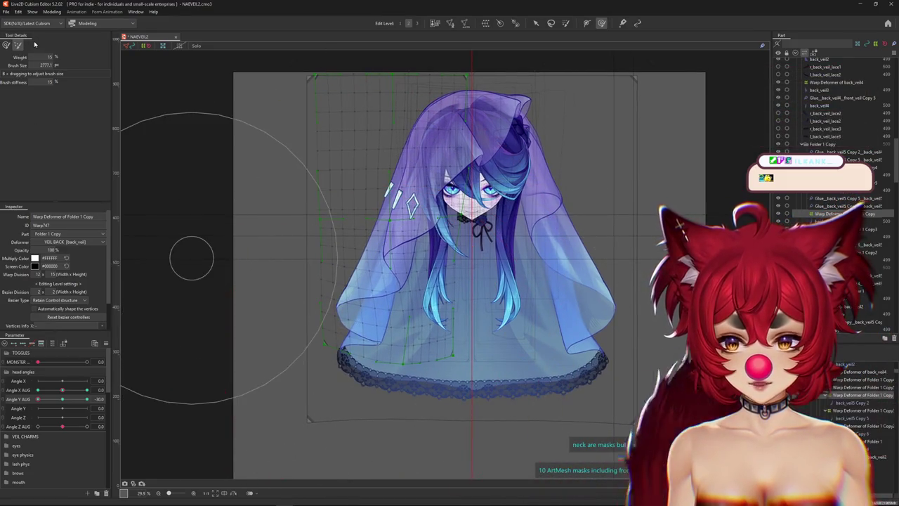
left_click_drag(323, 323, 330, 328)
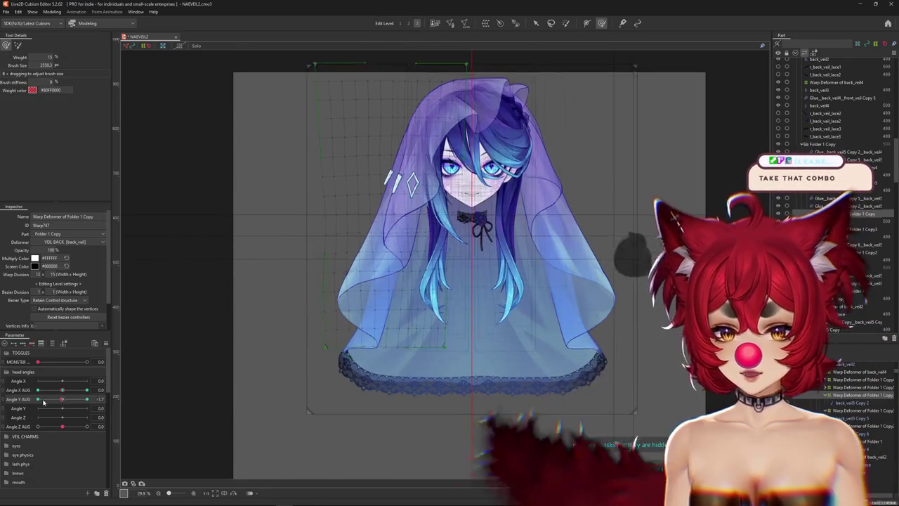
left_click_drag(275, 321, 261, 241)
left_click_drag(298, 332, 313, 330)
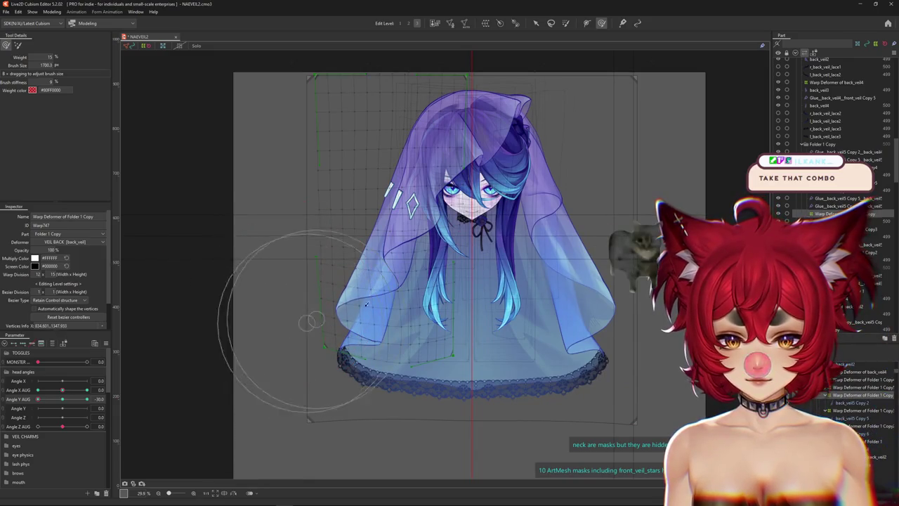
- Preview the veil without the grid across Angle Y AUG and reduce the brush to 1182
left_click_drag(395, 324, 359, 276)
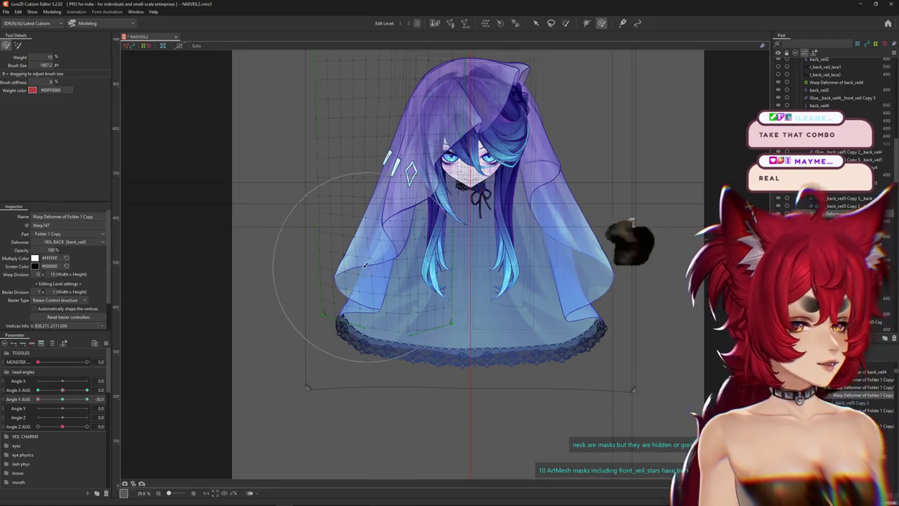
key("ctrl+h")
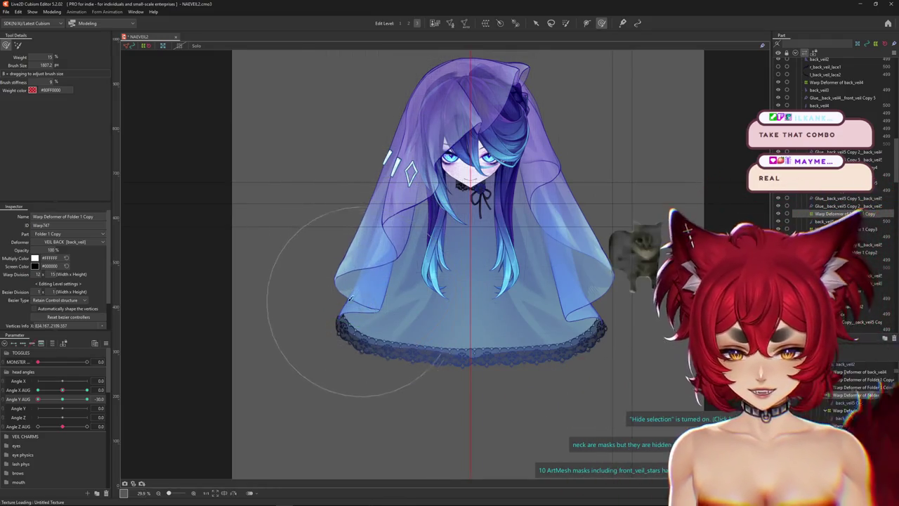
left_click_drag(38, 399, 36, 410)
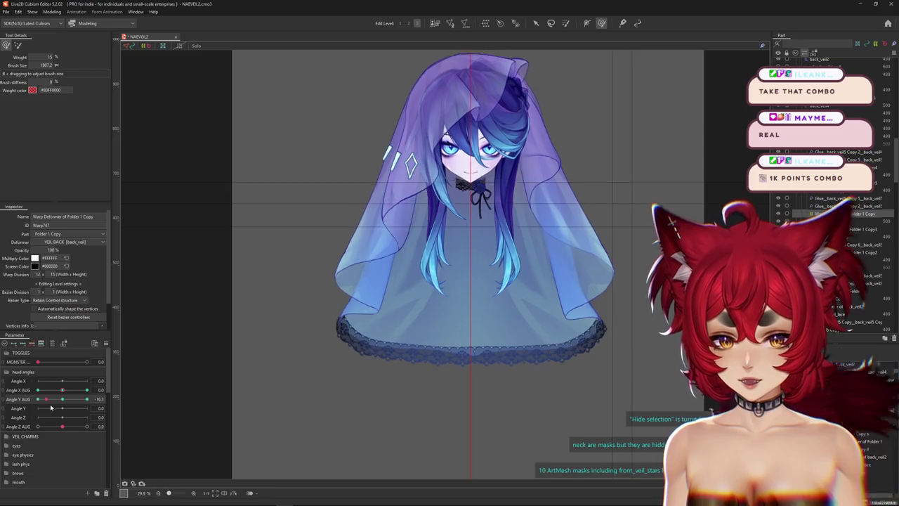
left_click_drag(370, 375, 370, 266)
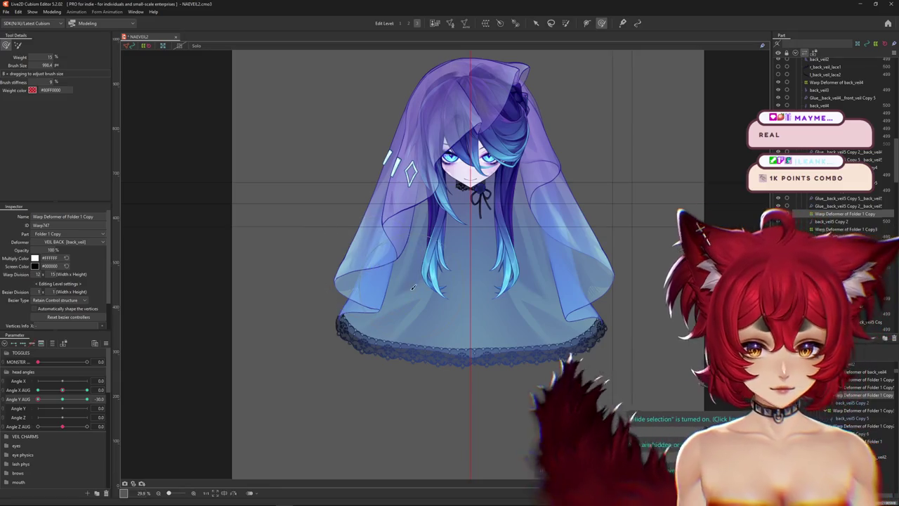
left_click_drag(426, 300, 448, 295)
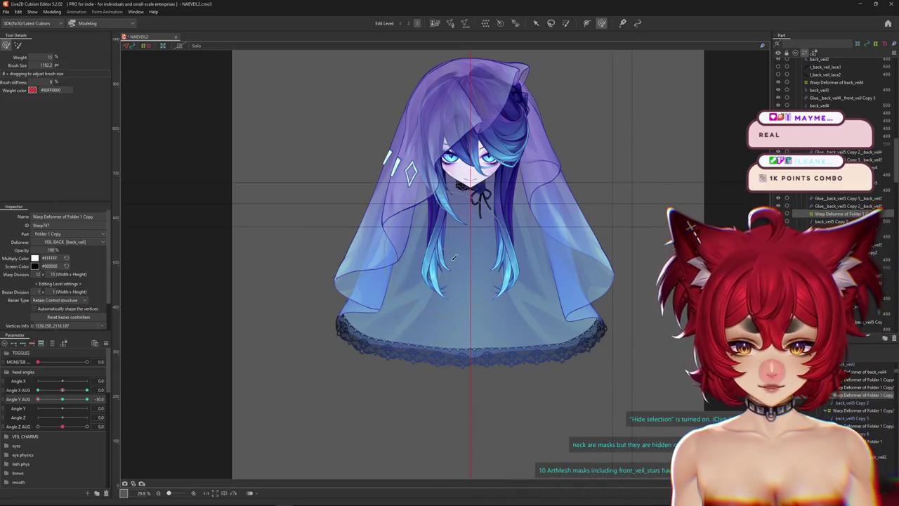
left_click(851, 414)
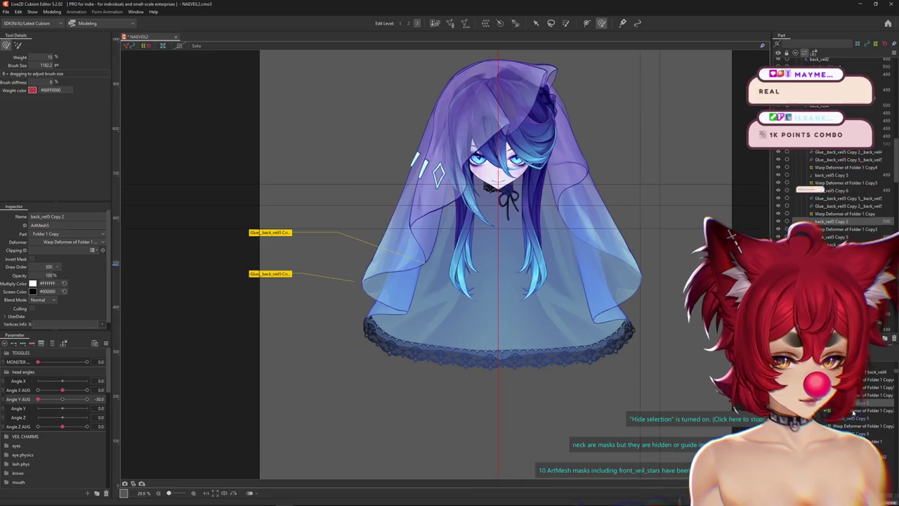
- Show the Folder 1 Copy3 grid, resize the brush, and compare veil shapes at different head angles
left_click_drag(283, 398, 288, 407)
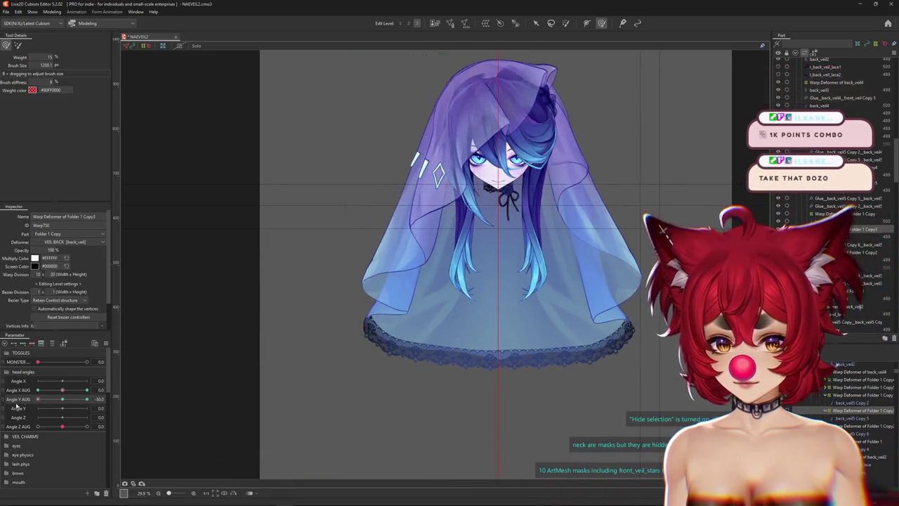
left_click_drag(336, 336, 344, 332)
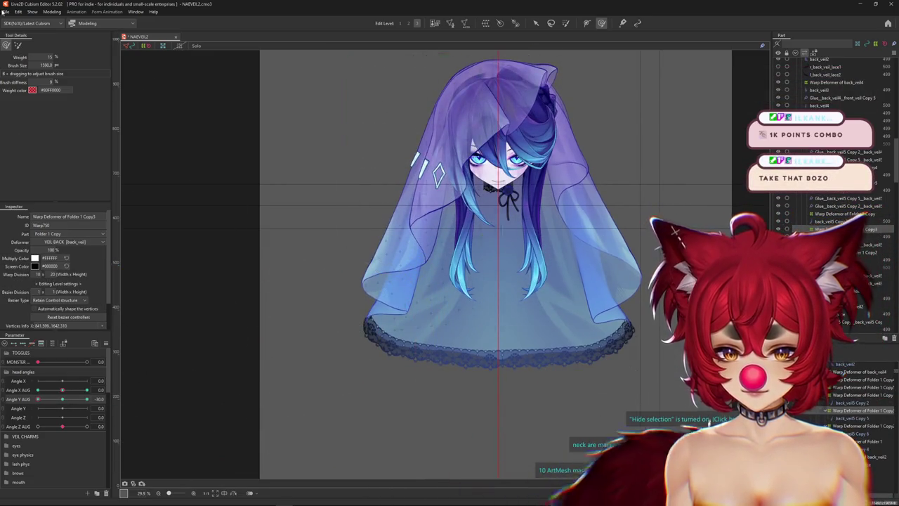
left_click(14, 45)
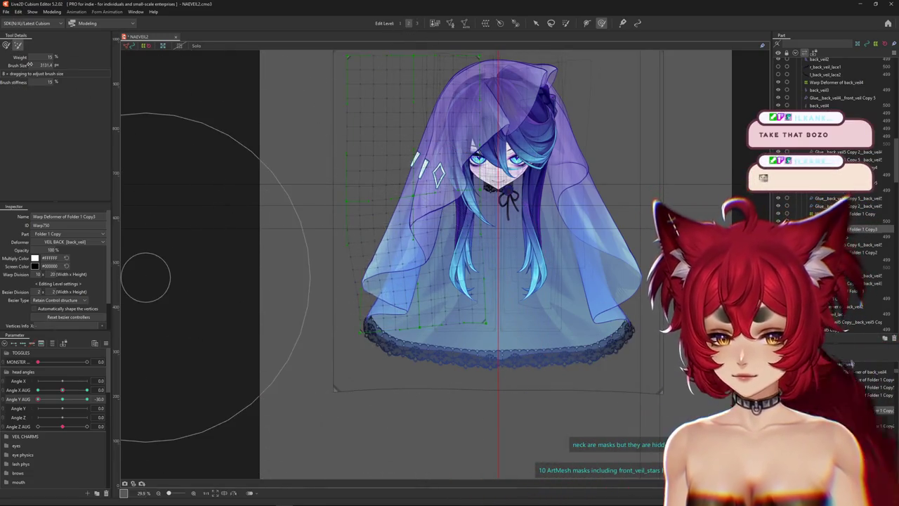
mouse_move(396, 255)
left_mouse_down()
mouse_move(403, 252)
mouse_move(407, 272)
left_mouse_up()
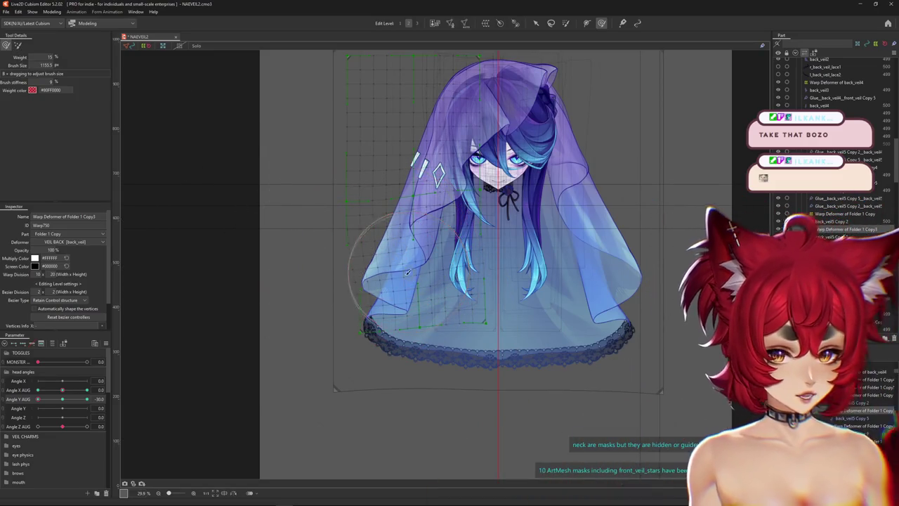
left_click_drag(373, 301, 376, 325)
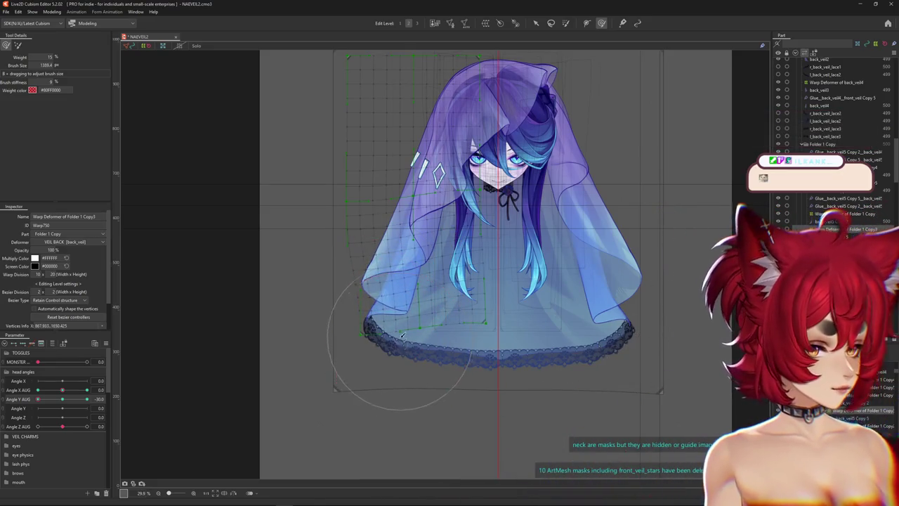
left_click_drag(402, 342, 401, 344)
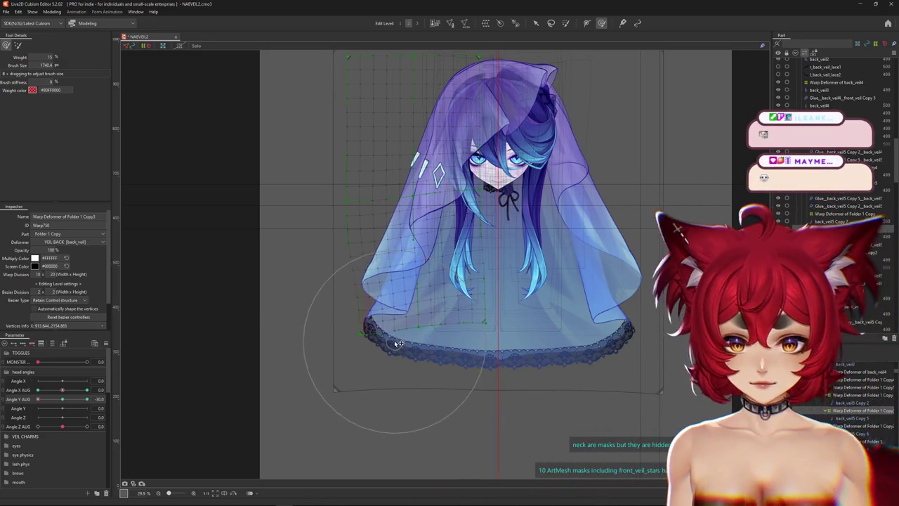
left_click(17, 408)
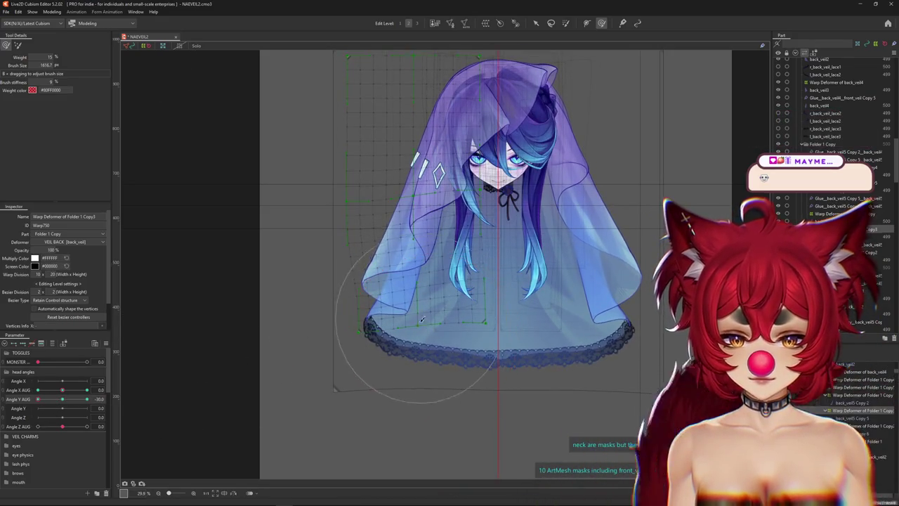
left_click_drag(423, 317, 441, 324)
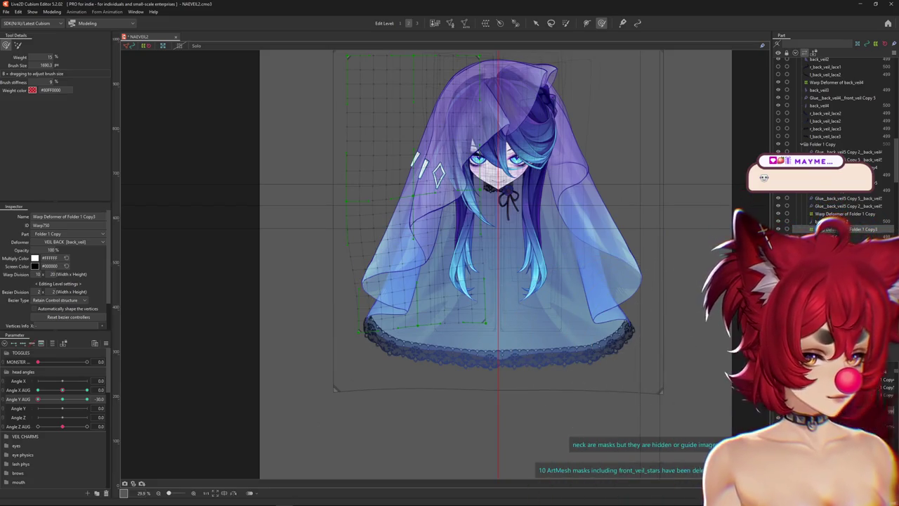
- Select back_veil5 Copy 5's warp deformer and bend the back veil's lower-left hem with the grid hidden
left_click(844, 412)
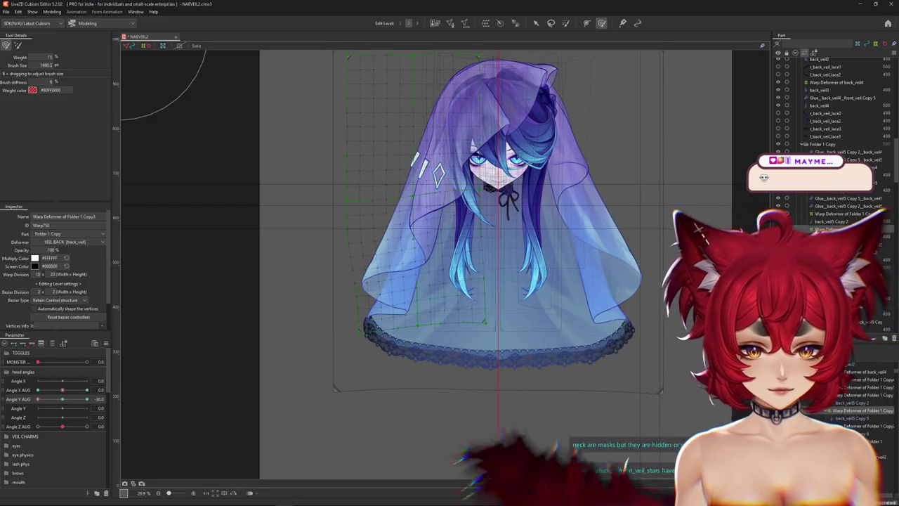
left_click(840, 426)
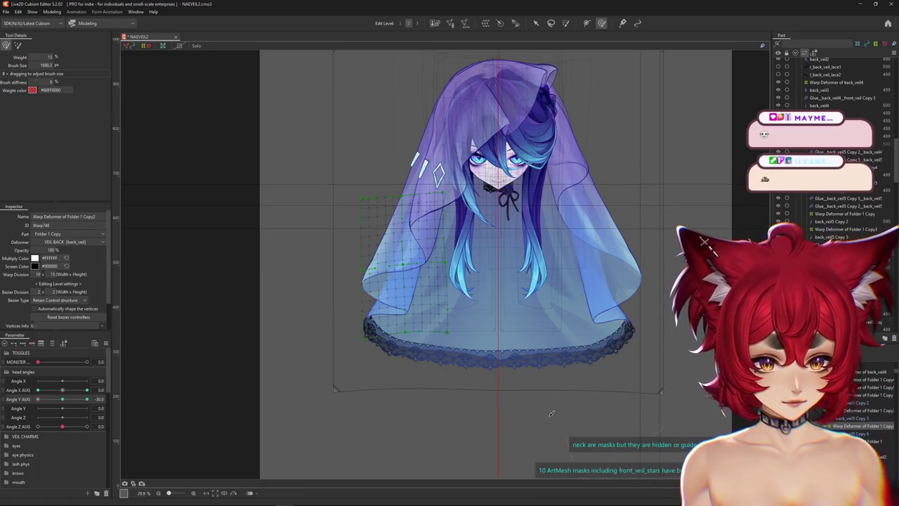
key("ctrl+h")
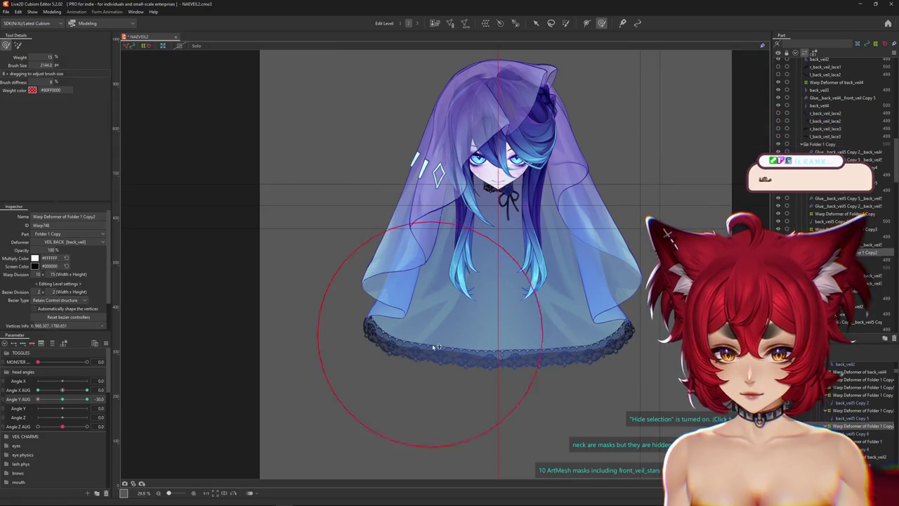
left_click_drag(292, 367, 373, 332)
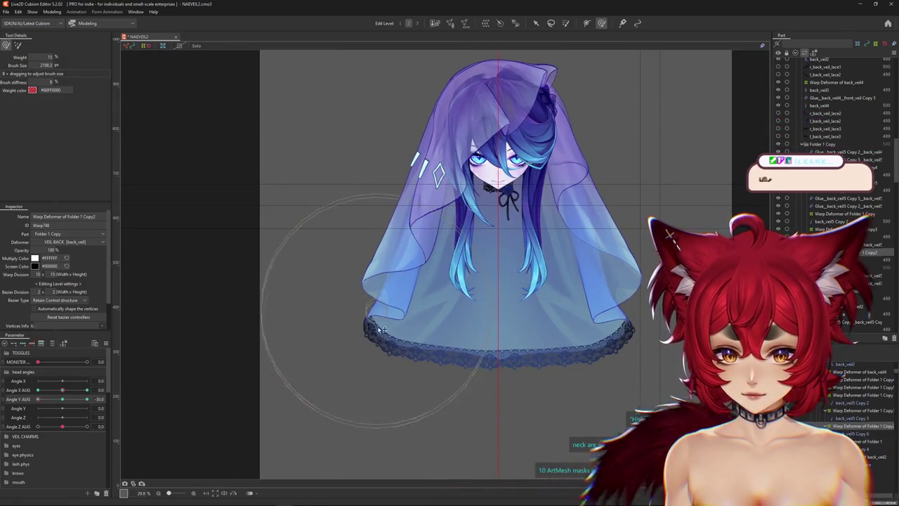
- Push the Folder 1 Copy3 back veil up about 50 px with a brush of about 2686
left_click(835, 229)
left_click_drag(357, 302, 361, 312)
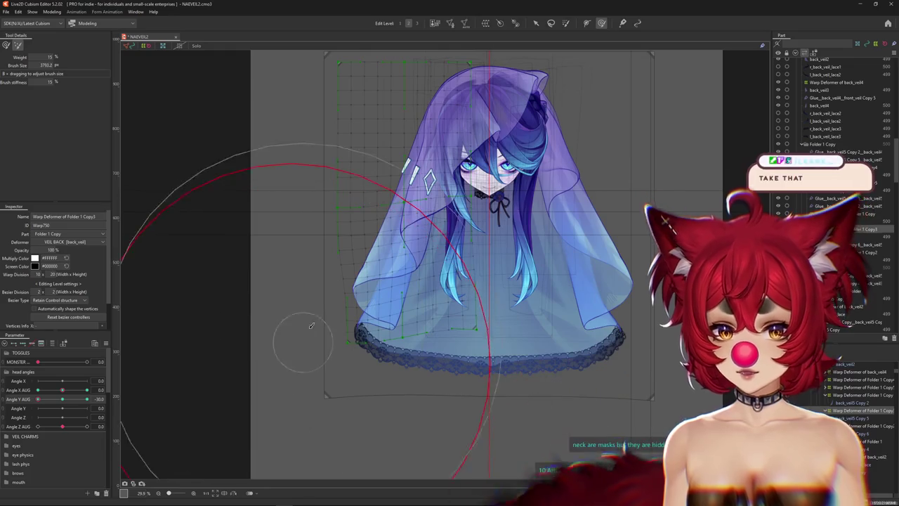
left_click_drag(315, 275, 346, 330)
mouse_move(351, 362)
left_mouse_down()
mouse_move(355, 327)
mouse_move(432, 364)
left_mouse_up()
left_click(860, 394)
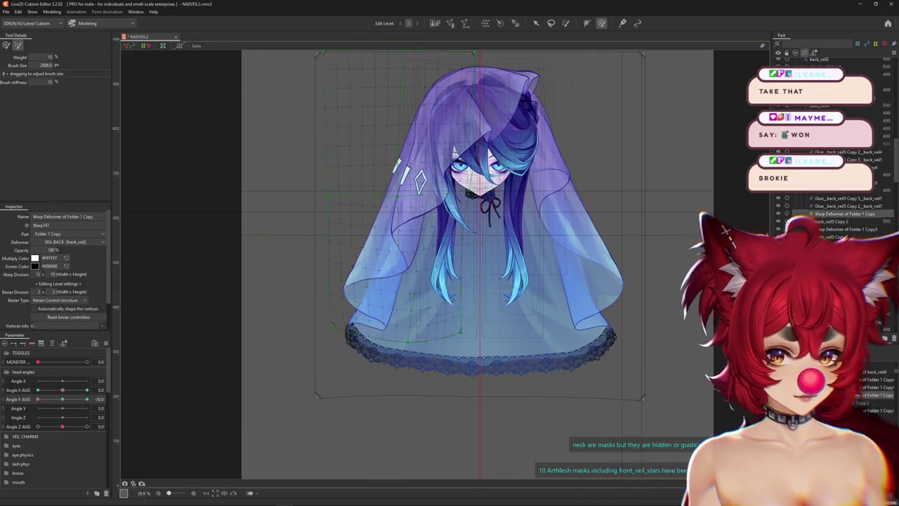
- Lower the Deform Brush weight to 5% in Tool Details
left_click(6, 46)
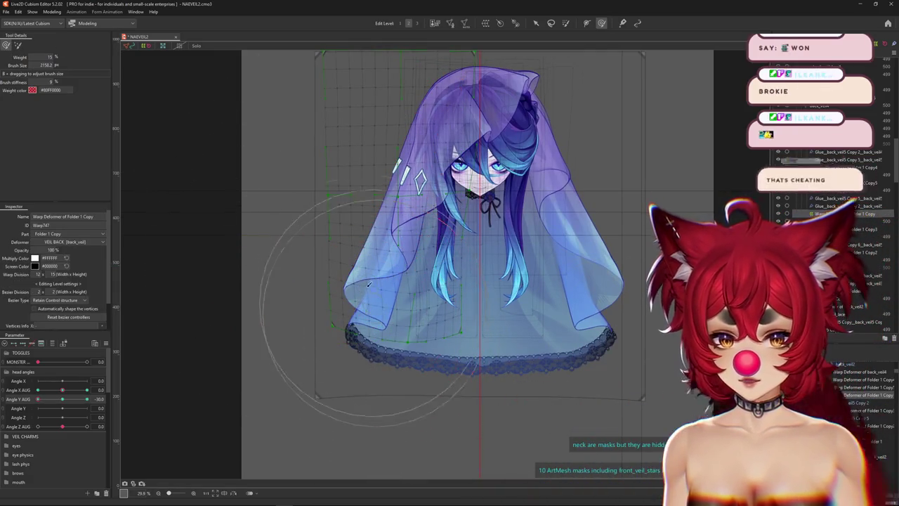
mouse_move(366, 292)
left_mouse_down()
mouse_move(375, 307)
mouse_move(441, 273)
left_mouse_up()
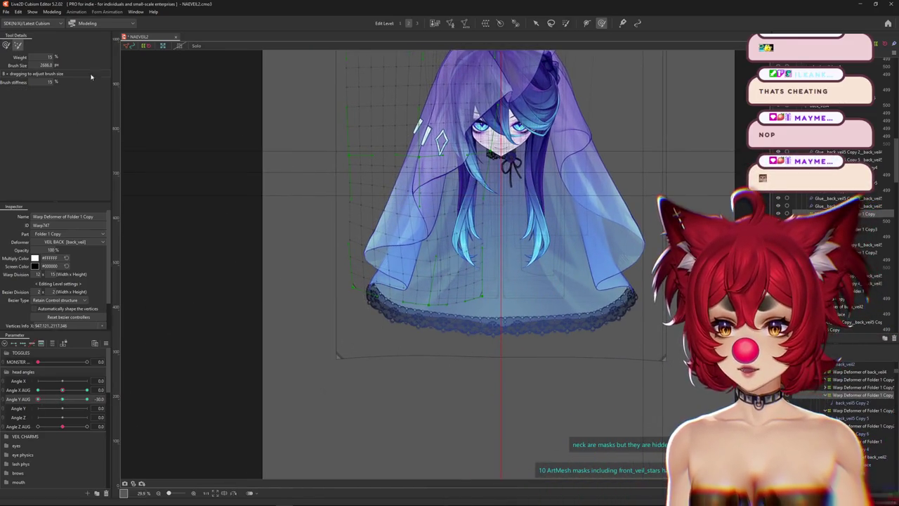
left_click(400, 23)
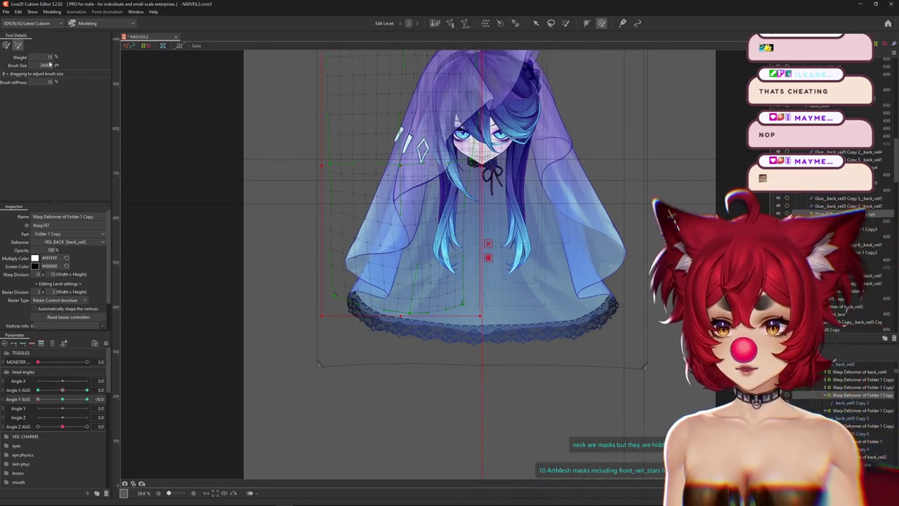
type("5")
key("Return")
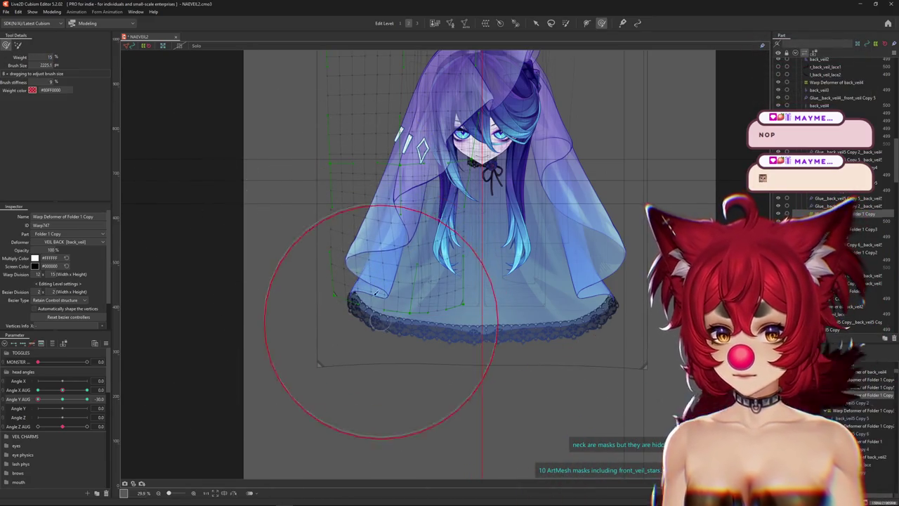
- Enlarge the deform brush to 2823.9 and preview the veil at Angle Y AUG -30
left_click_drag(380, 321, 312, 276)
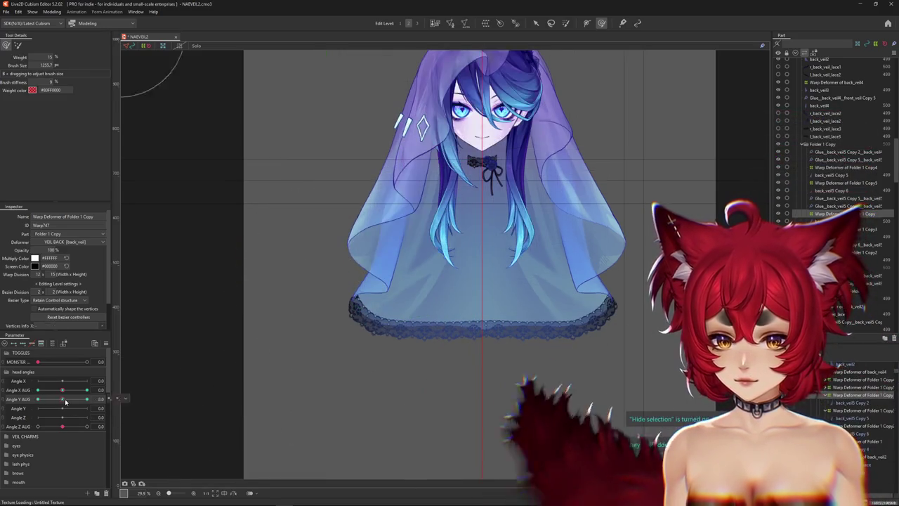
left_click_drag(365, 269, 340, 219)
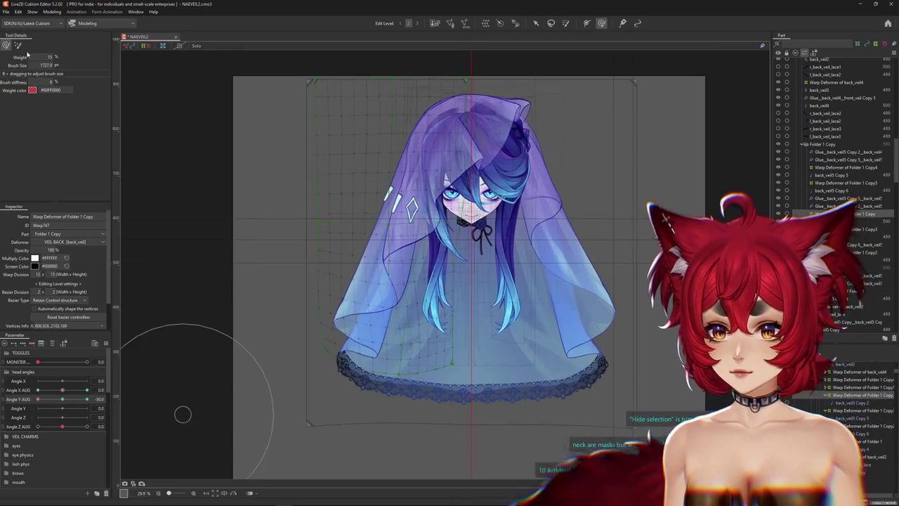
left_click_drag(292, 226, 395, 383)
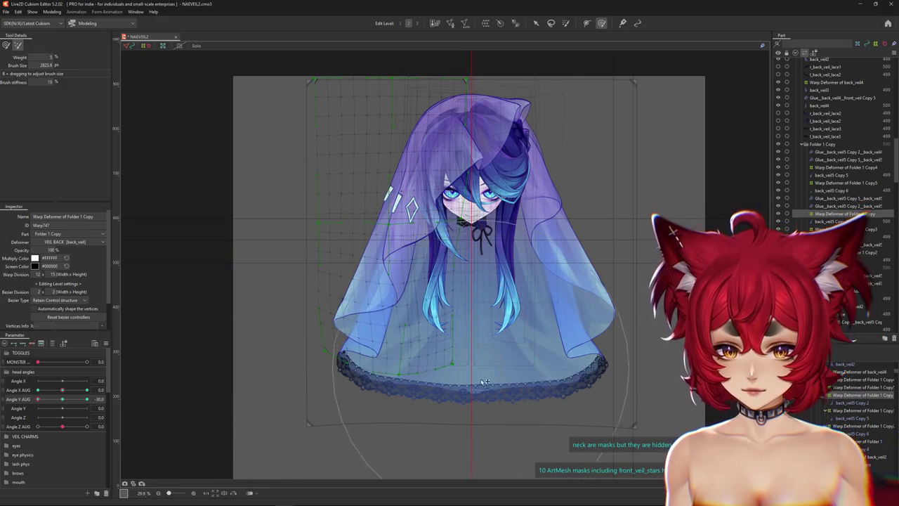
mouse_move(37, 399)
left_mouse_down()
mouse_move(55, 408)
mouse_move(38, 399)
left_mouse_up()
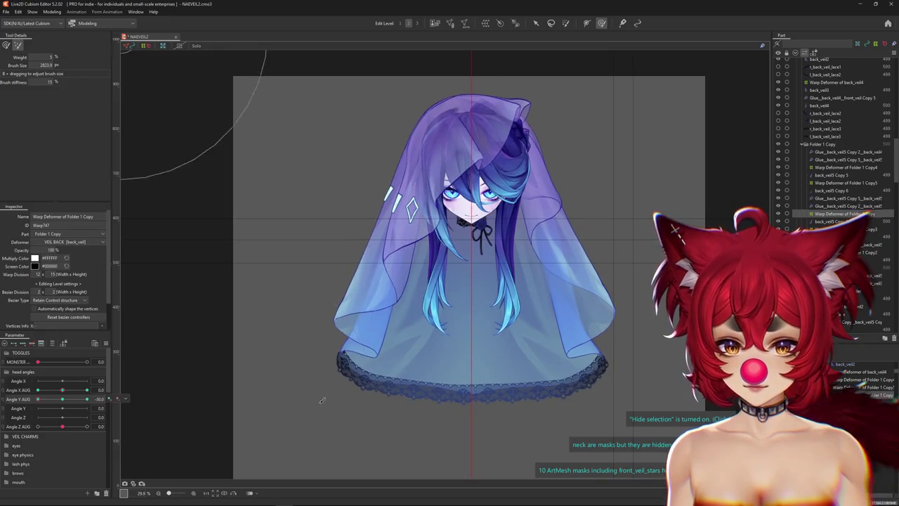
left_click(845, 182)
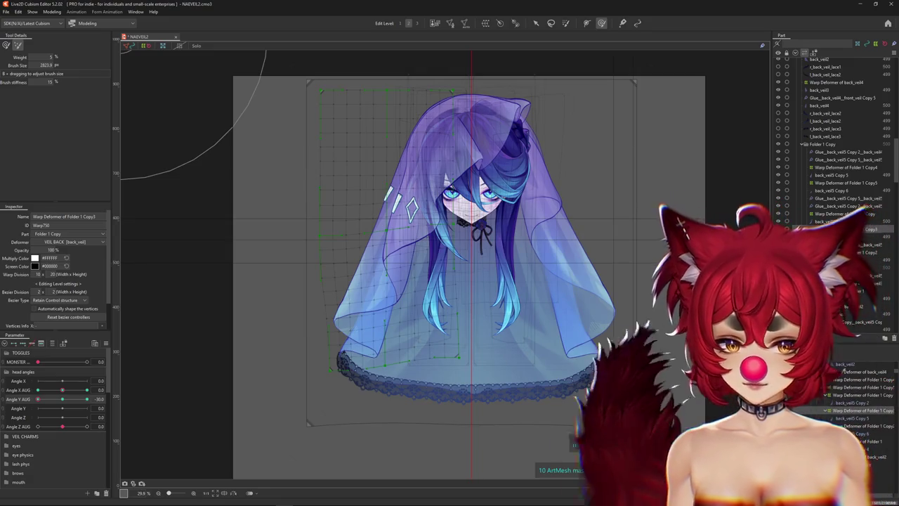
- Select front_veil Copy 5 from the veil's object list and its front_veil2 warp deformer
left_click(832, 175)
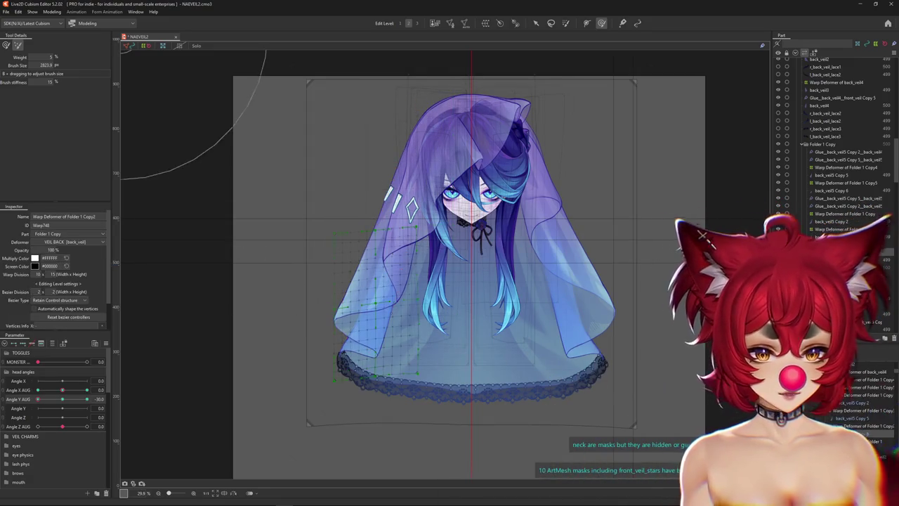
left_click(831, 190)
left_click(867, 372)
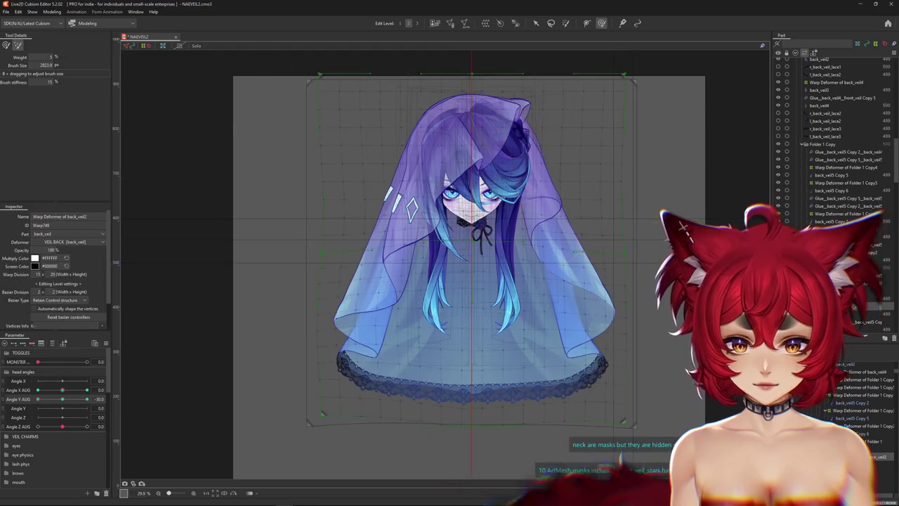
right_click(406, 243)
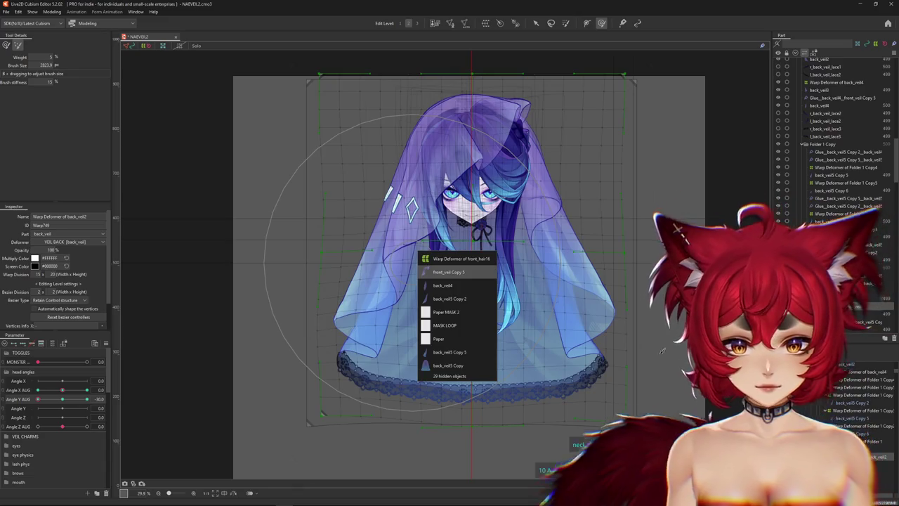
left_click(435, 272)
left_click(871, 385)
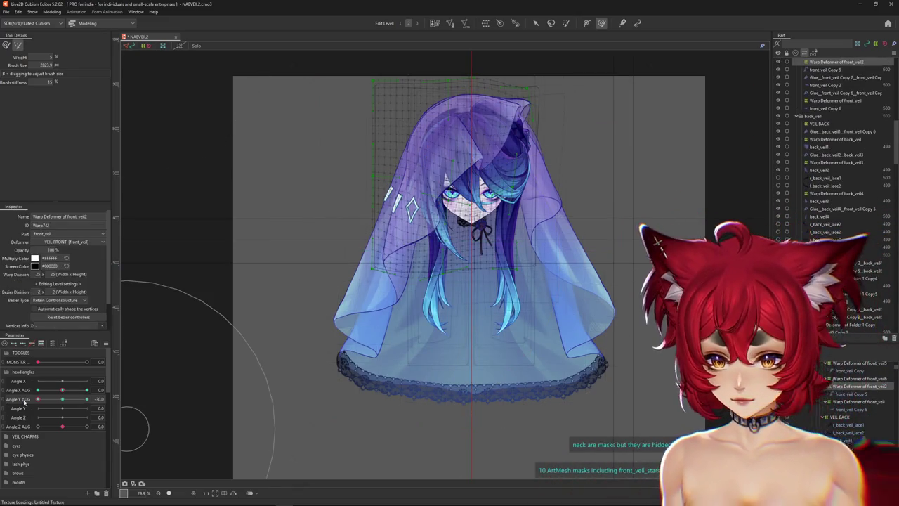
- Hide the front veil deformer's selection grid and switch the Deform Brush tool mode
left_click(176, 144)
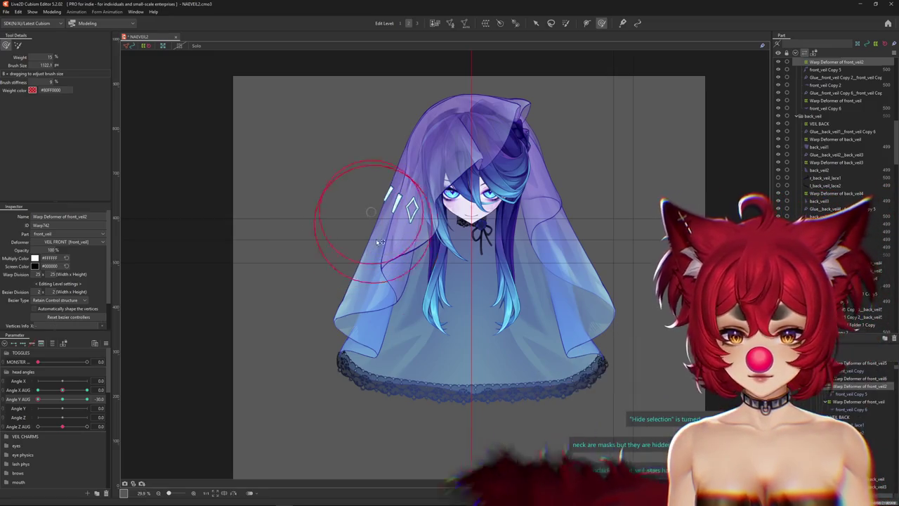
left_click(18, 45)
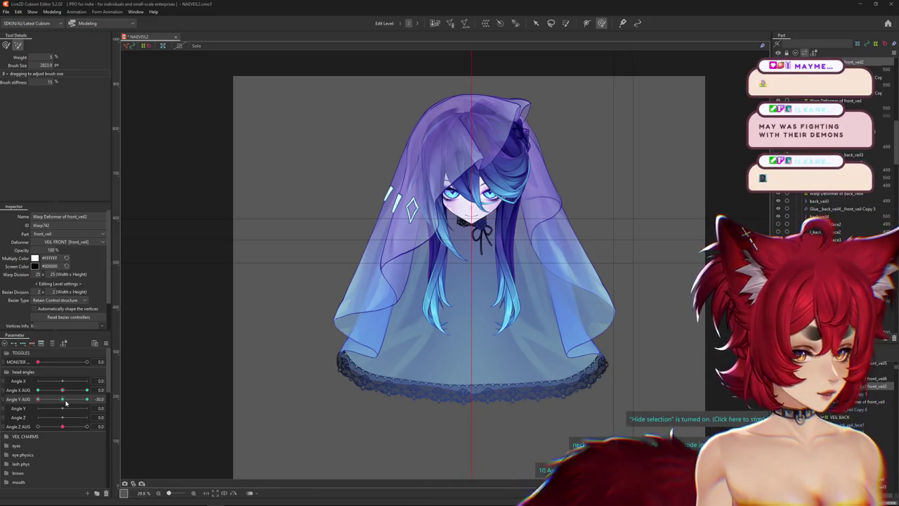
left_click_drag(65, 402, 38, 399)
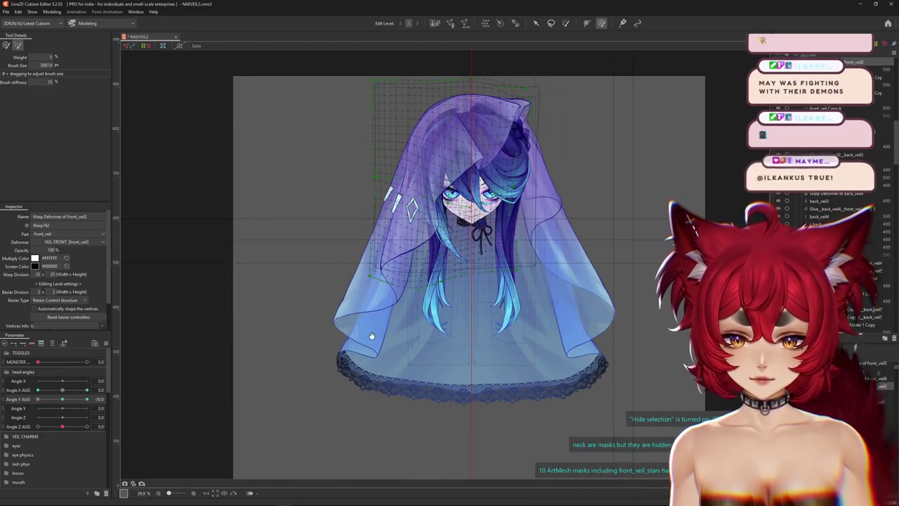
- Compare the front veil at Angle Y AUG 0 and -30 while resizing the deform brush
scroll(423, 385, "up", 1)
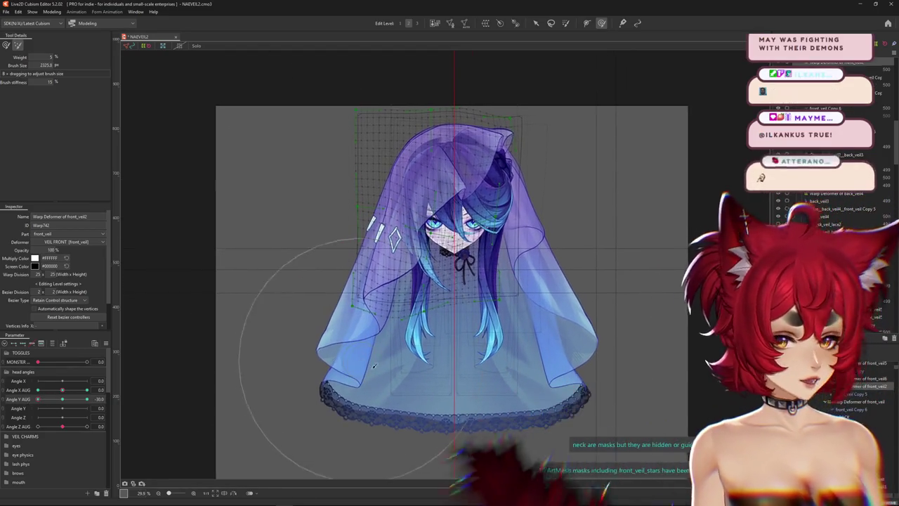
left_click(62, 401)
left_click_drag(63, 403, 1, 411)
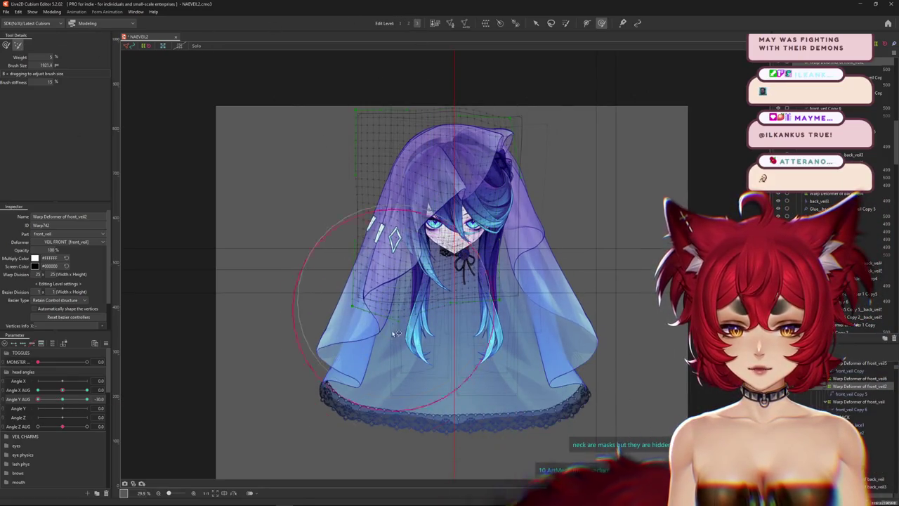
left_click_drag(330, 320, 236, 255)
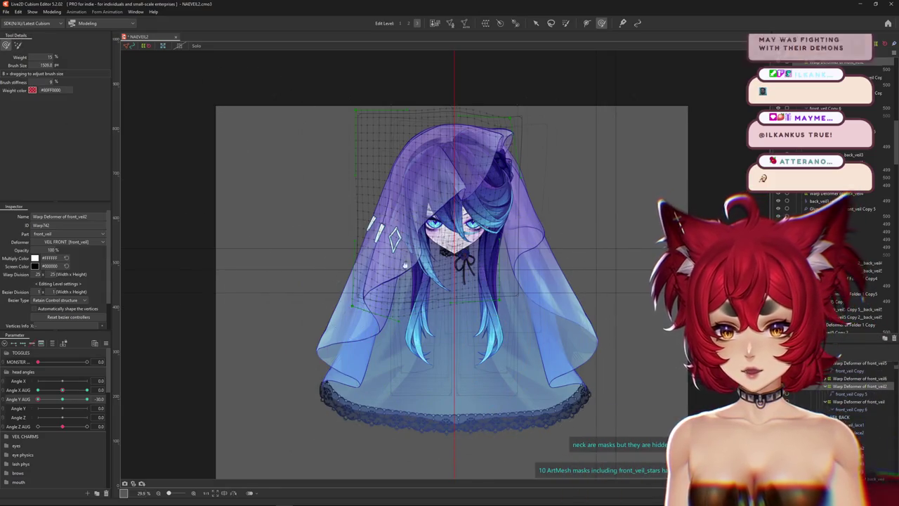
left_click_drag(239, 145, 355, 192)
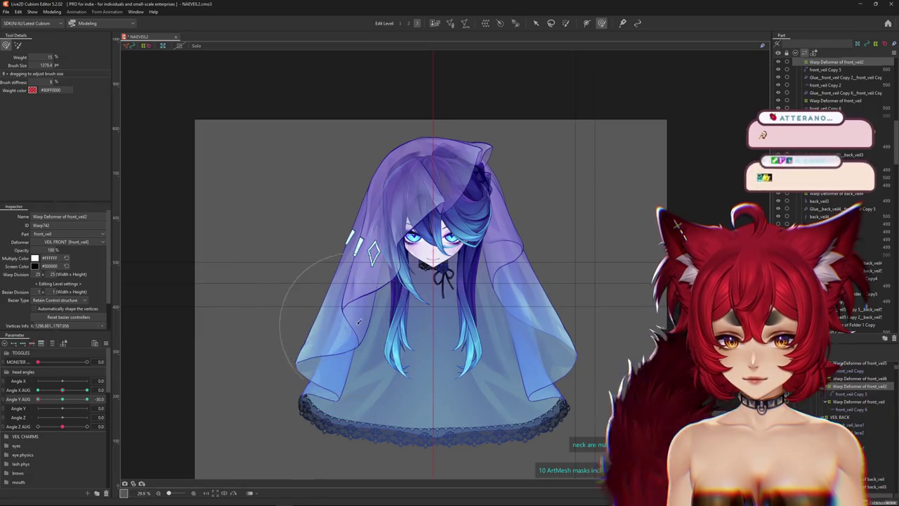
- Recheck the neutral pose, return the head to -30, and recenter the model with the brush at 1332.6
left_click(62, 400)
key("ctrl+z")
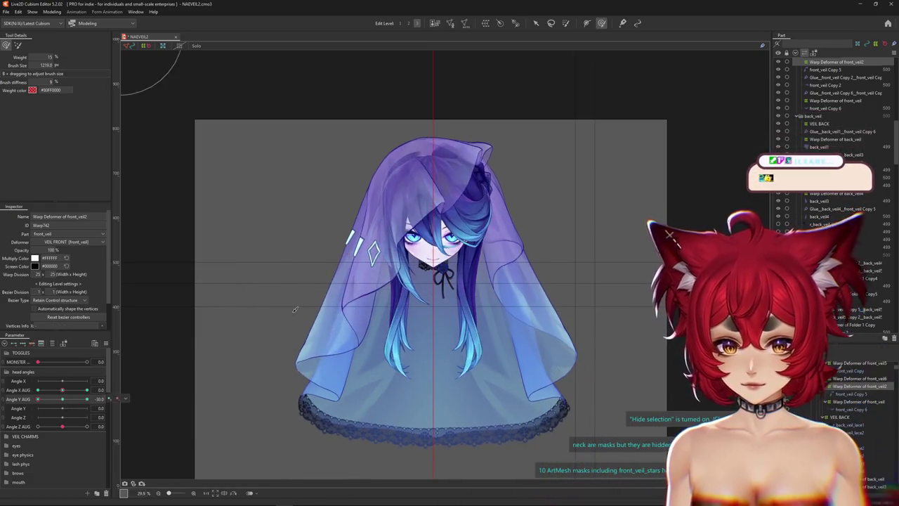
left_click_drag(401, 374, 422, 353)
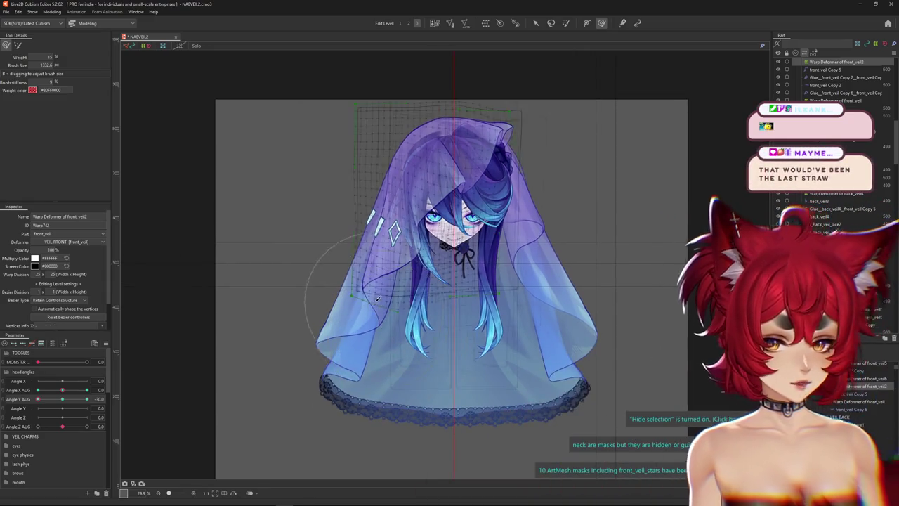
scroll(383, 323, "up", 2)
right_click(391, 330)
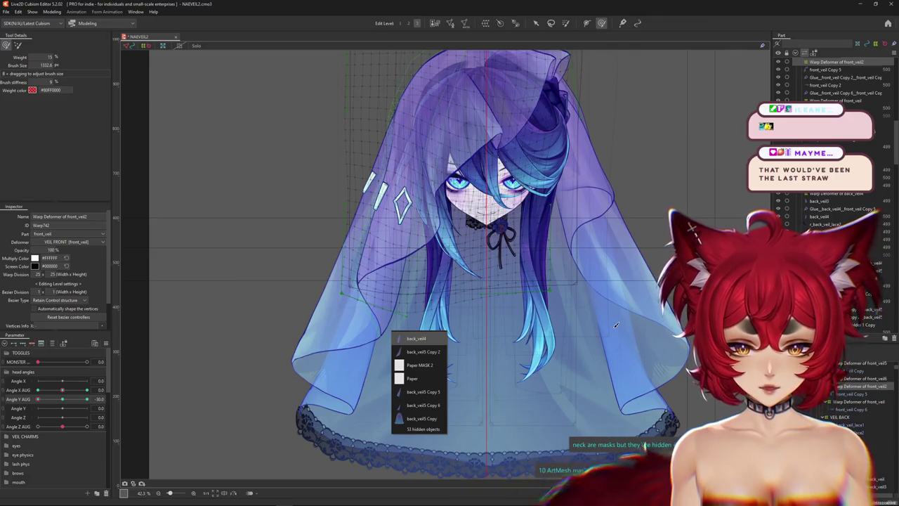
- Select back_veil5 Copy 2's warp deformer and enlarge the deform brush over the veil
left_click(407, 337)
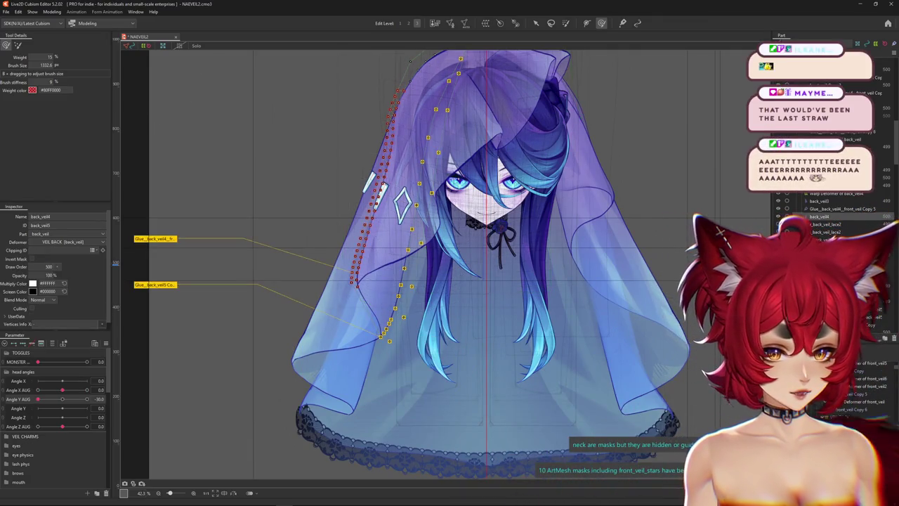
right_click(363, 355)
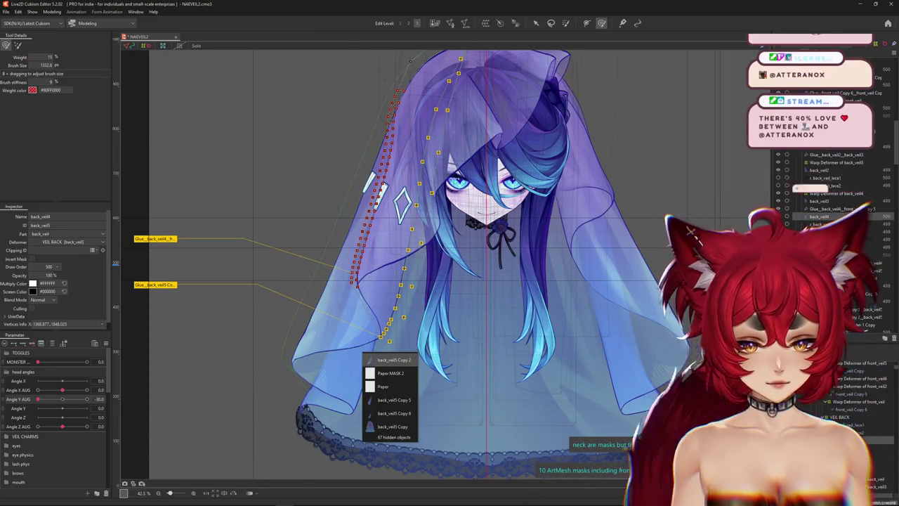
left_click(392, 359)
left_click(401, 302)
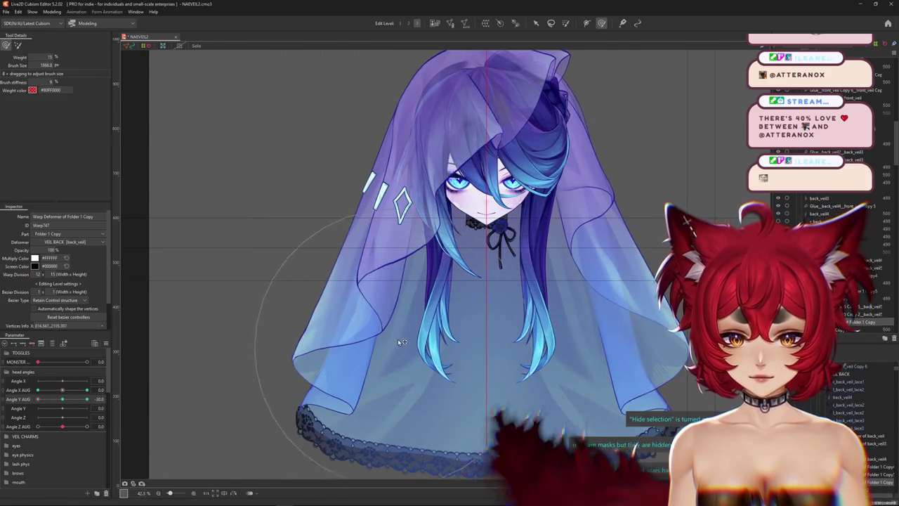
left_click_drag(386, 379, 256, 375)
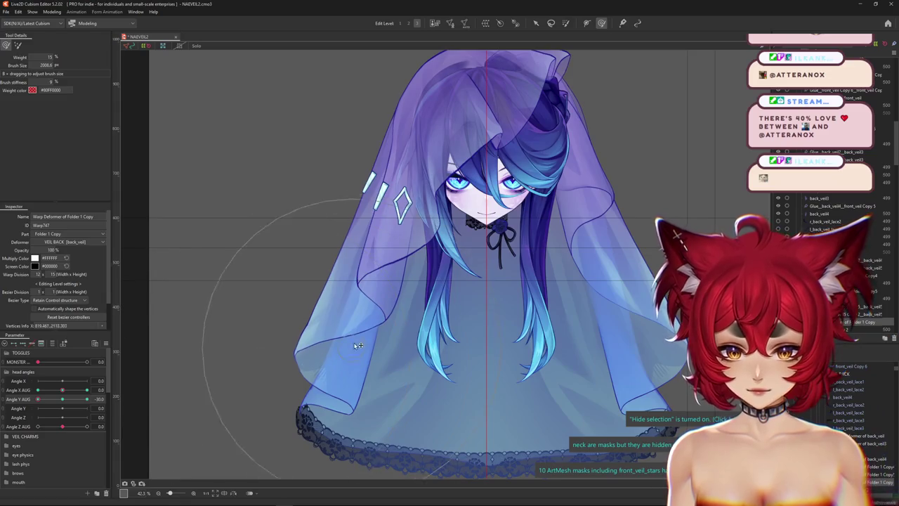
- Brush the veil while toggling Angle Y AUG between +30 and -30, brush ending at 1162.3
left_click(86, 398)
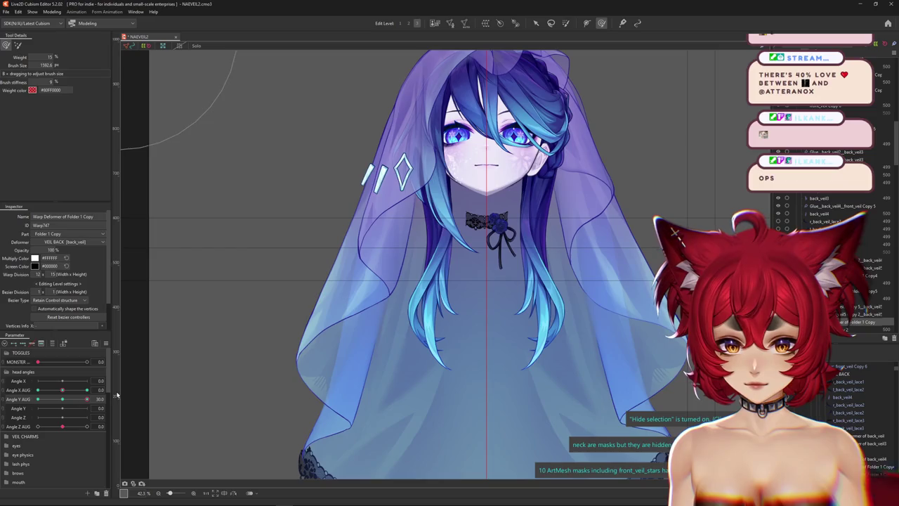
left_click(37, 399)
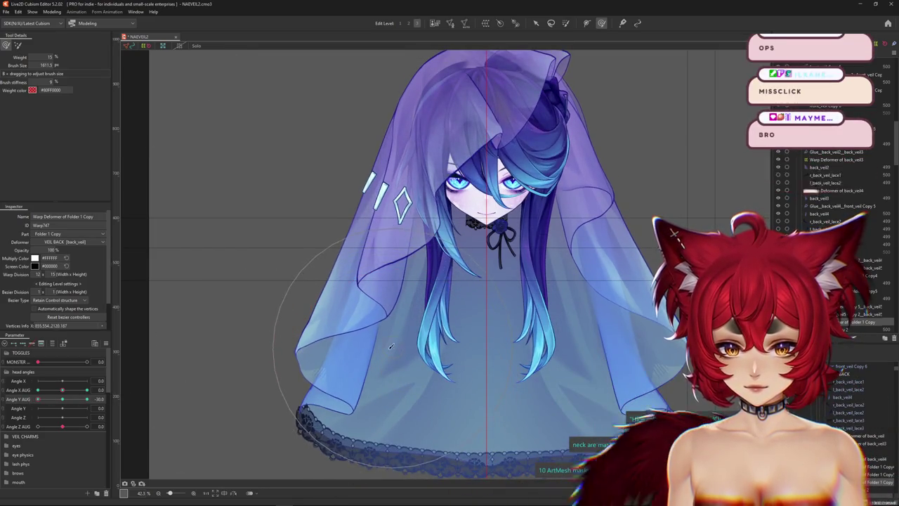
scroll(361, 332, "down", 3)
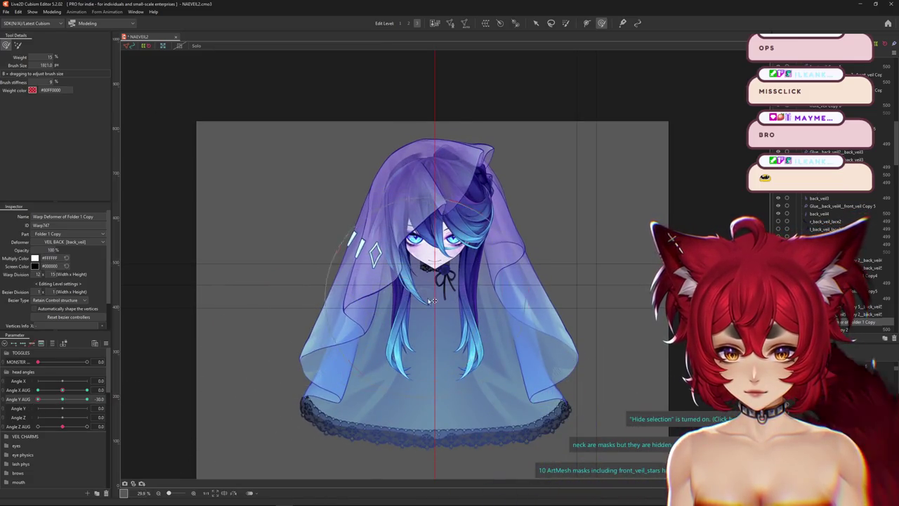
left_click_drag(431, 296, 419, 284)
left_click(87, 398)
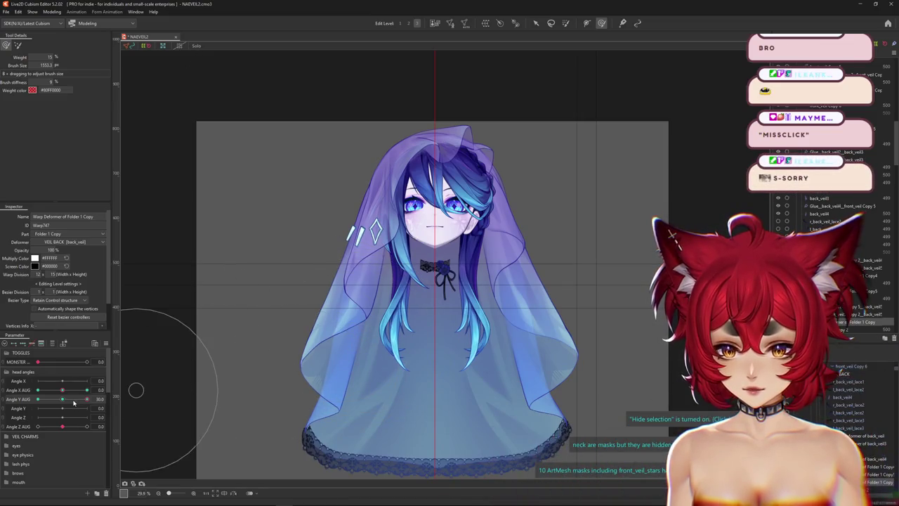
left_click_drag(74, 403, 37, 398)
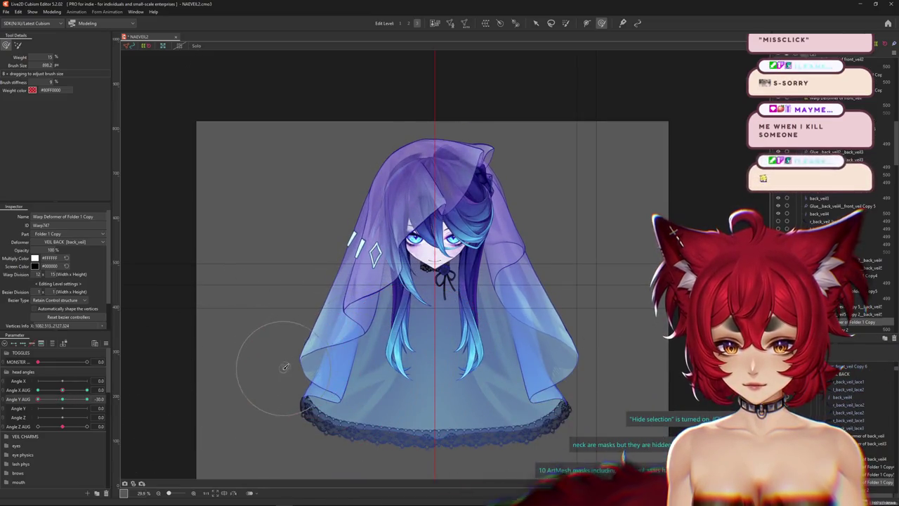
left_click_drag(287, 359, 326, 361)
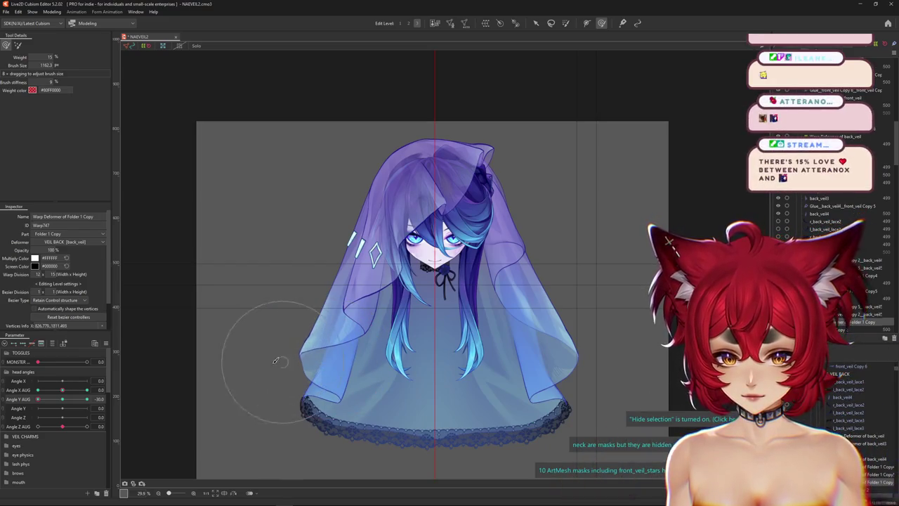
left_click(309, 374)
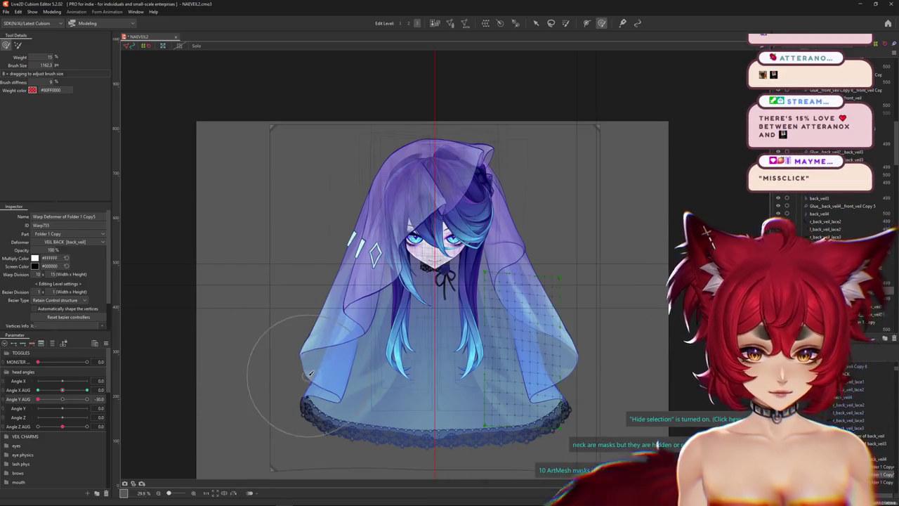
- Select the Folder 1 Copy3 warp deformer, hide its grid, and brush it at a resized brush
right_click(332, 389)
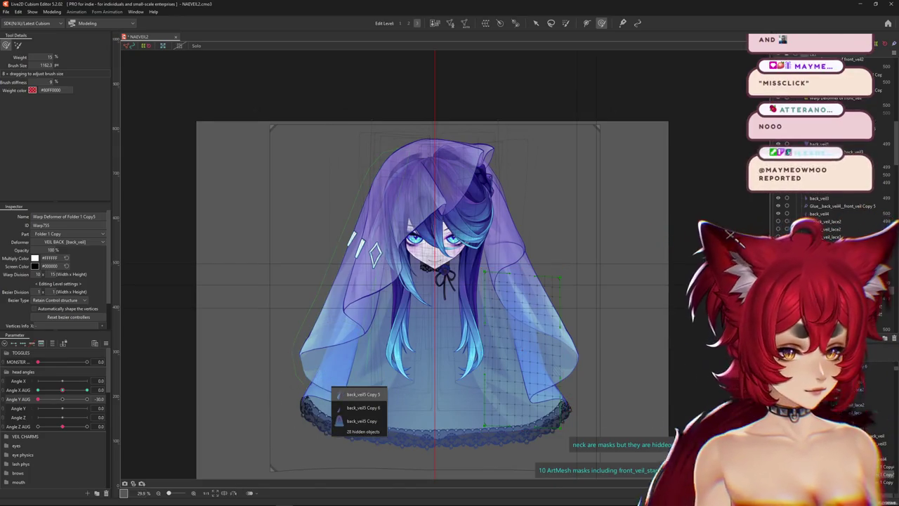
left_click(296, 395)
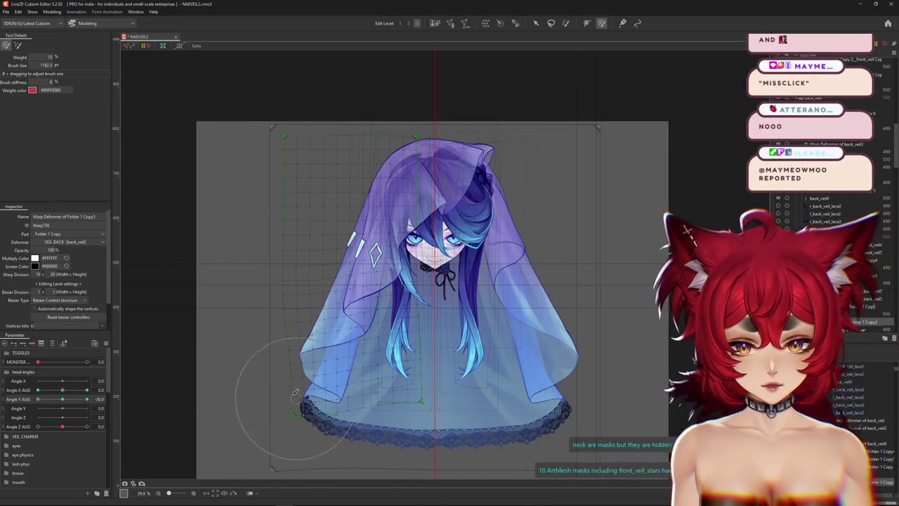
left_click_drag(296, 394, 295, 396)
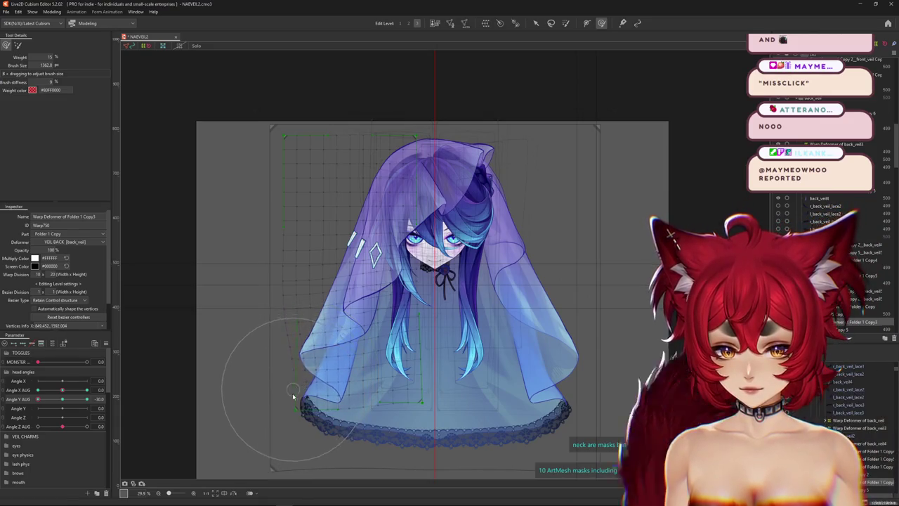
key("ctrl+h")
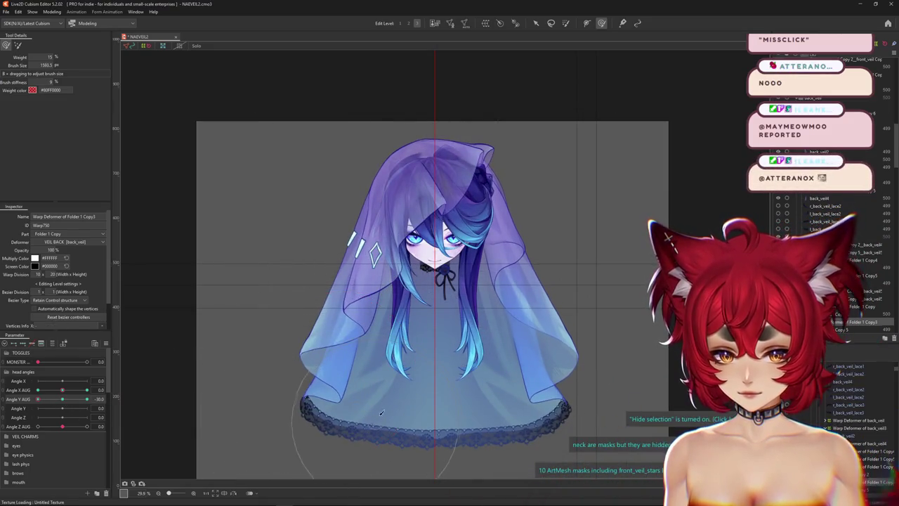
left_click_drag(311, 371, 295, 372)
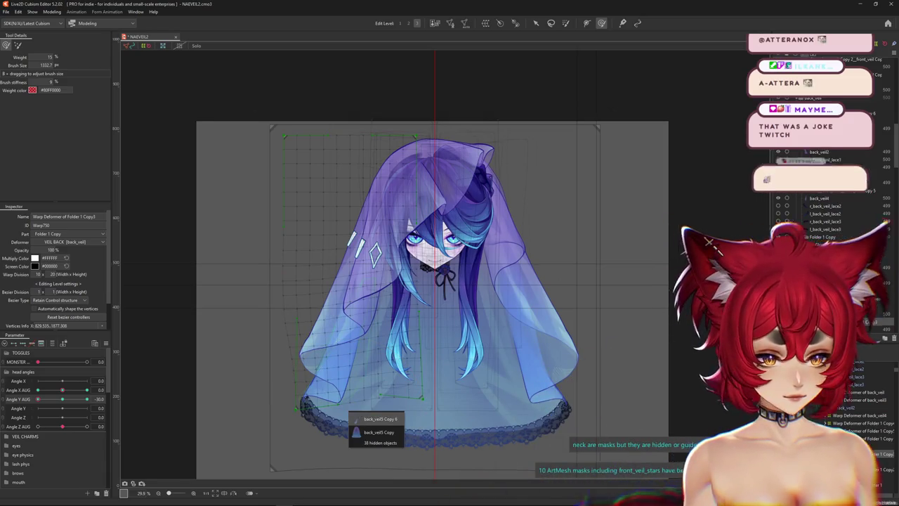
- Brush the Folder 1 Copy2 deformer with a 1911 brush at Angle Y AUG -30
left_click(362, 418)
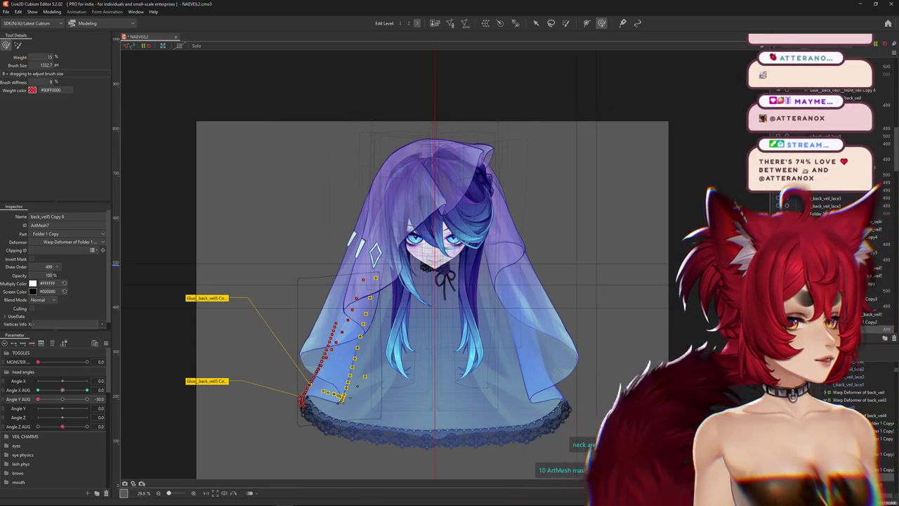
left_click(421, 381)
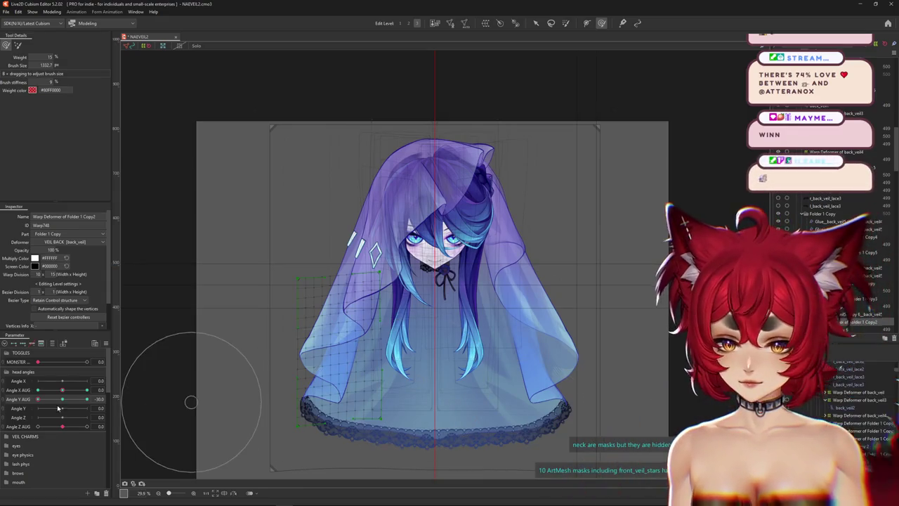
mouse_move(415, 399)
left_mouse_down()
mouse_move(418, 426)
mouse_move(438, 353)
left_mouse_up()
key("ctrl+h")
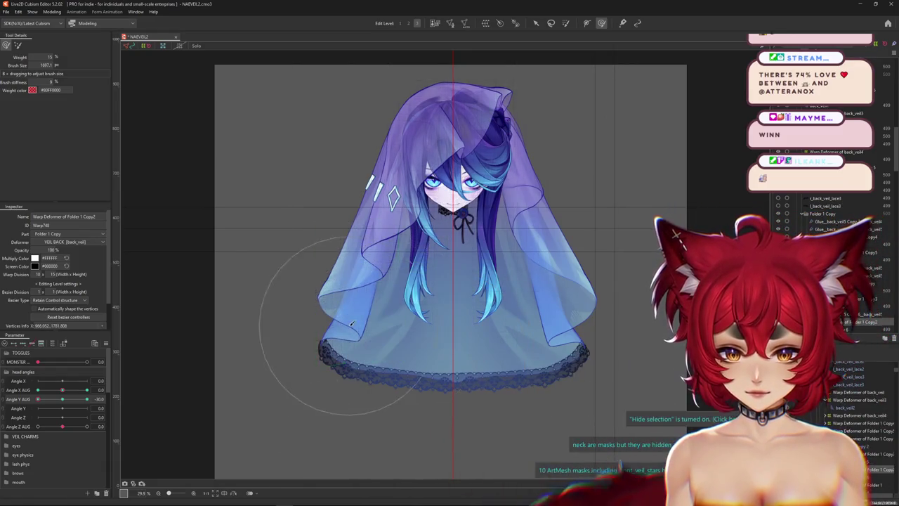
mouse_move(62, 399)
left_mouse_down()
mouse_move(22, 408)
mouse_move(73, 399)
mouse_move(38, 399)
left_mouse_up()
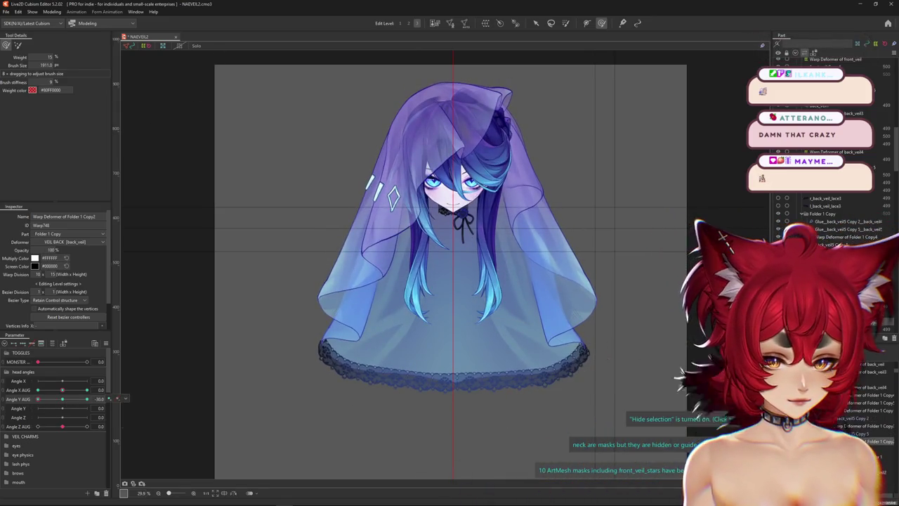
- Select the back_veil2 warp deformer and resize the deform brush to 1583.5 to cover the veil
left_click(811, 73)
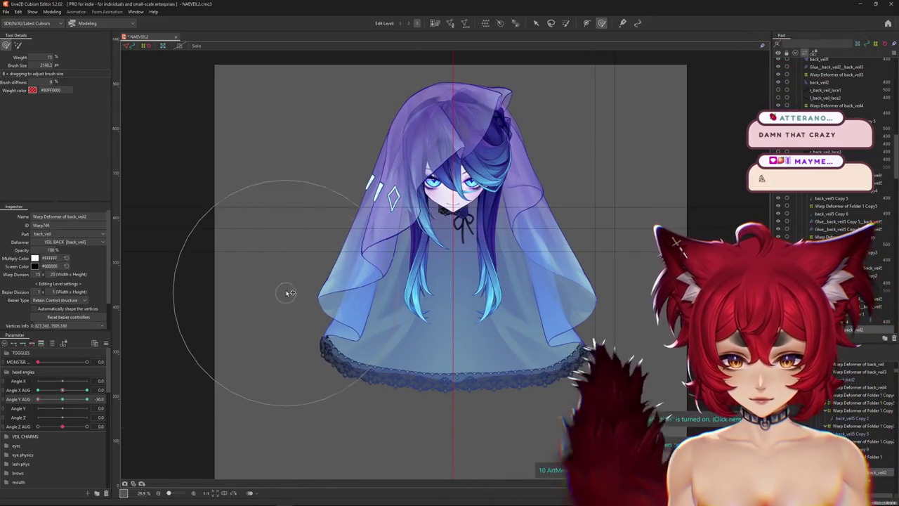
left_click_drag(301, 271, 327, 383)
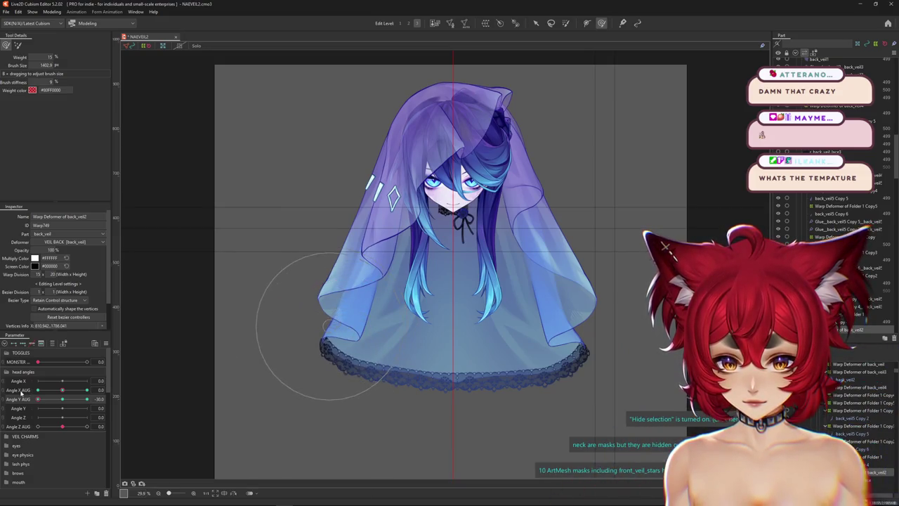
left_click_drag(326, 320, 300, 408)
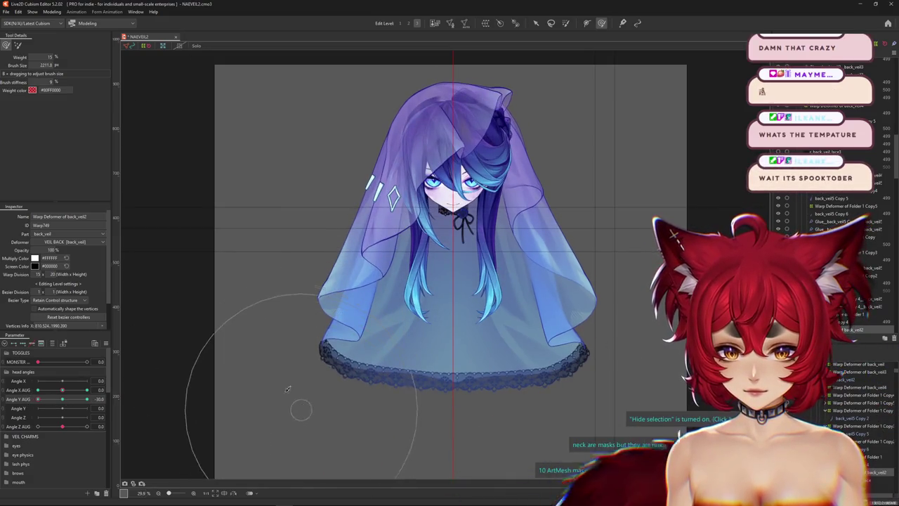
left_click_drag(168, 271, 366, 374)
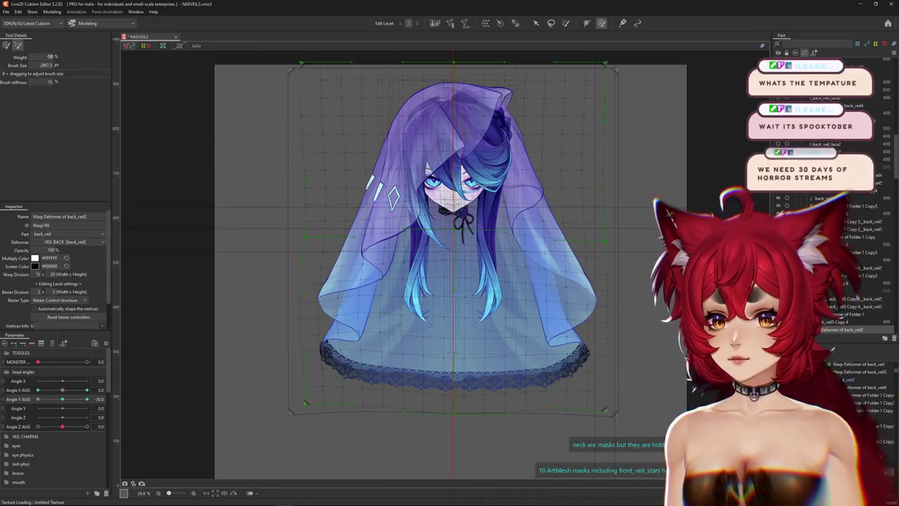
mouse_move(184, 241)
left_mouse_down()
mouse_move(347, 300)
mouse_move(336, 307)
left_mouse_up()
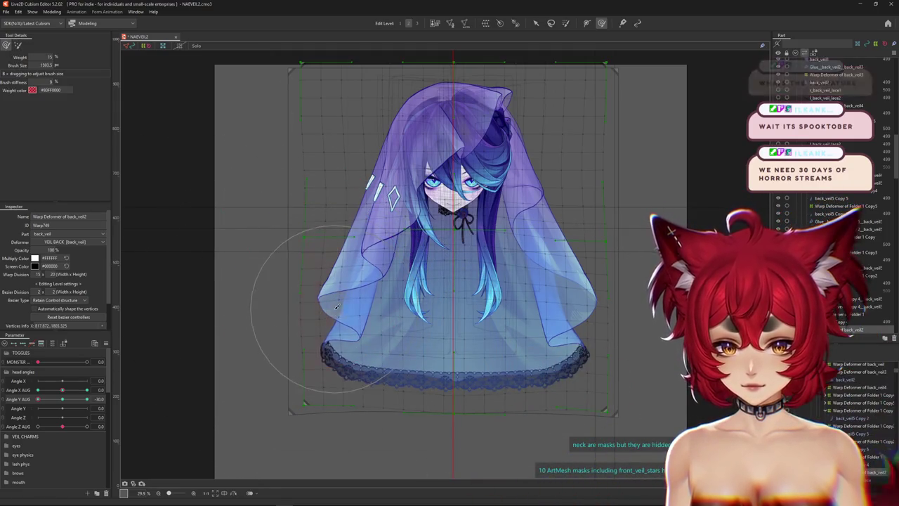
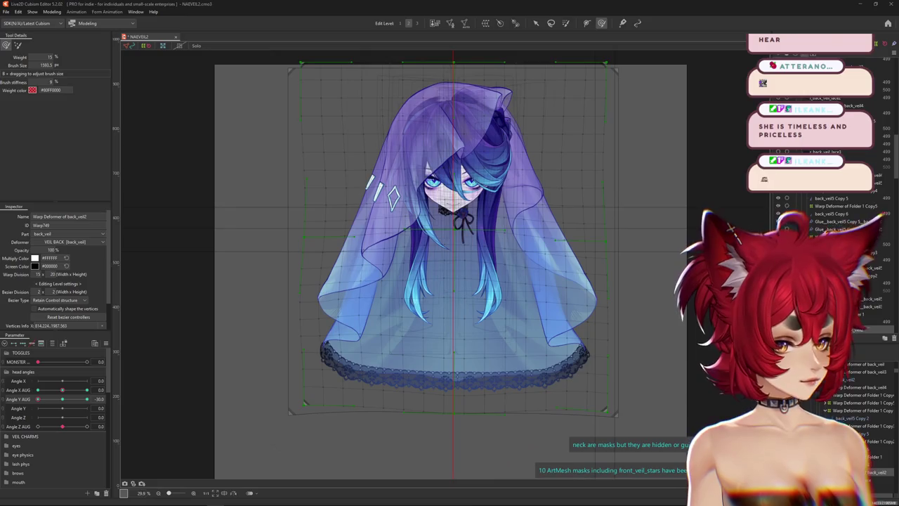
- Tilt the head to Angle Y AUG -30 and preview the back_veil2 veil with the grid hidden
scroll(450, 267, "down", 2)
left_click(62, 399)
left_click_drag(62, 399, 37, 399)
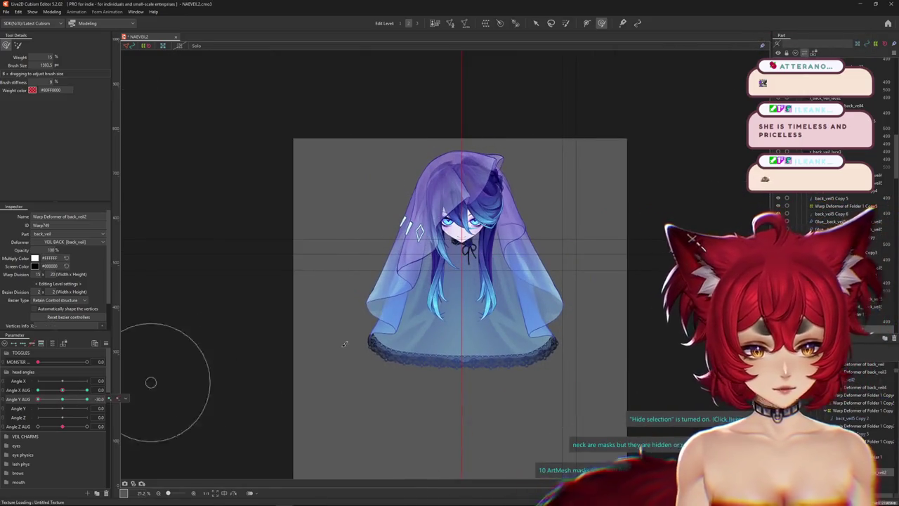
left_click_drag(549, 288, 568, 380)
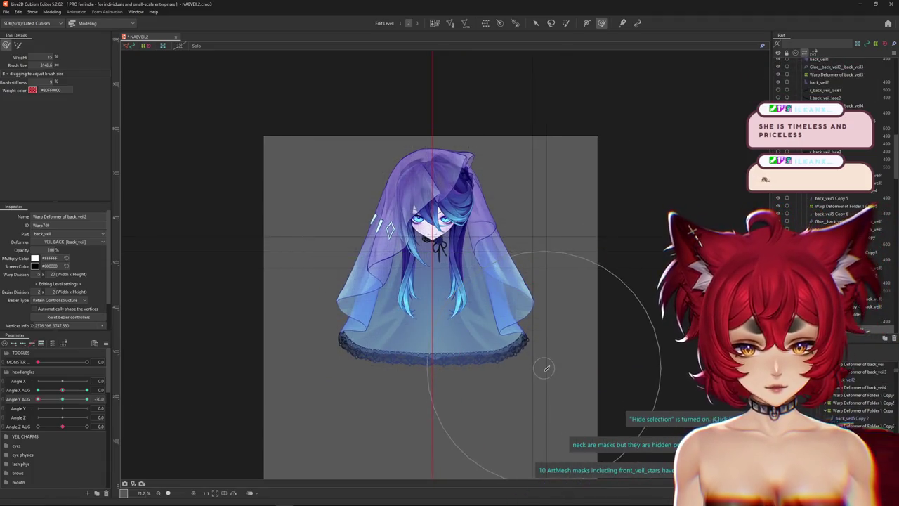
left_click_drag(37, 398, 26, 406)
key("ctrl+h")
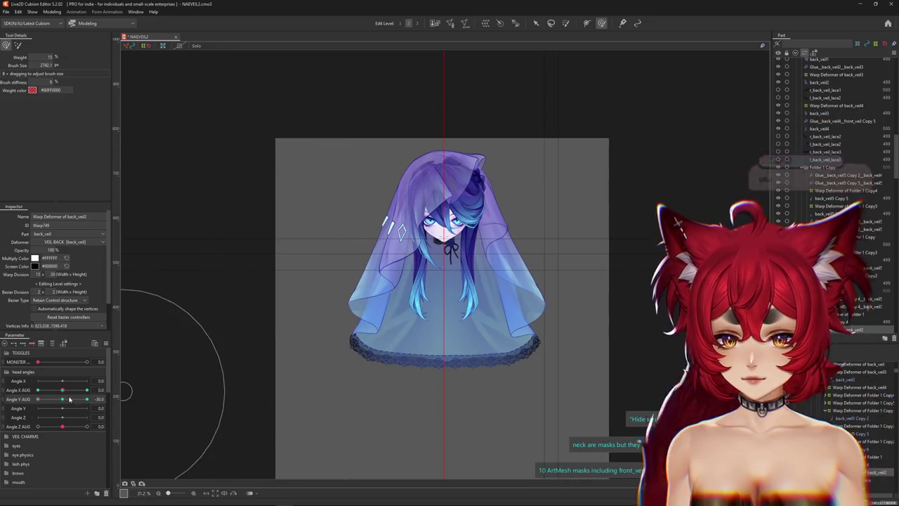
- Set Angle Y AUG to 30, then back to -30, resizing the deform brush
left_click_drag(294, 337, 359, 363)
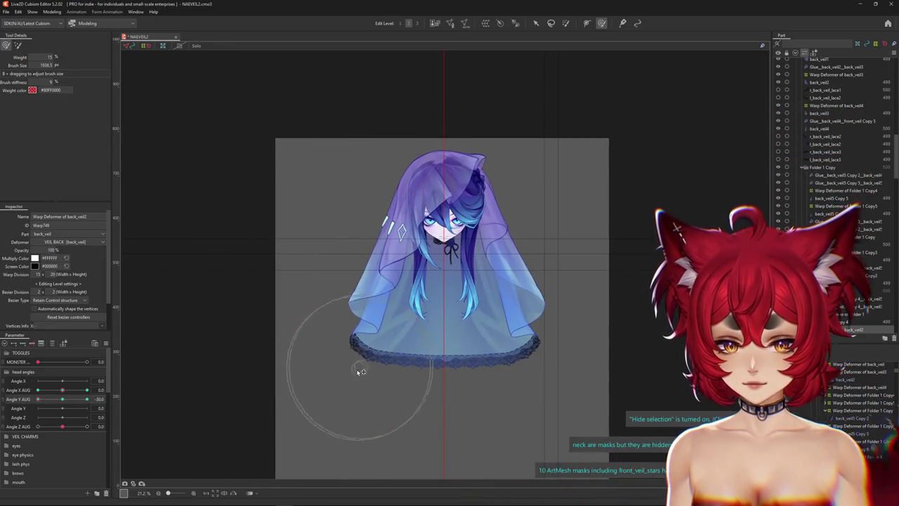
type("30")
key("Return")
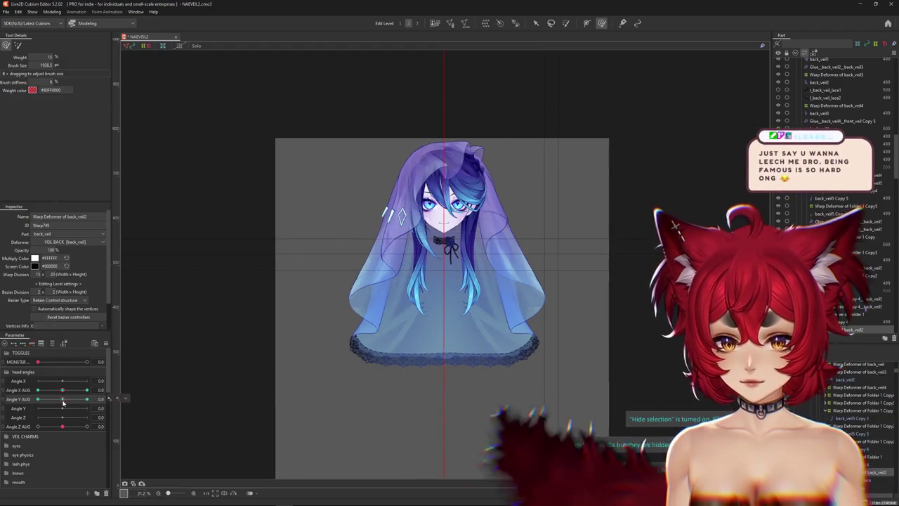
left_click_drag(75, 412, 32, 413)
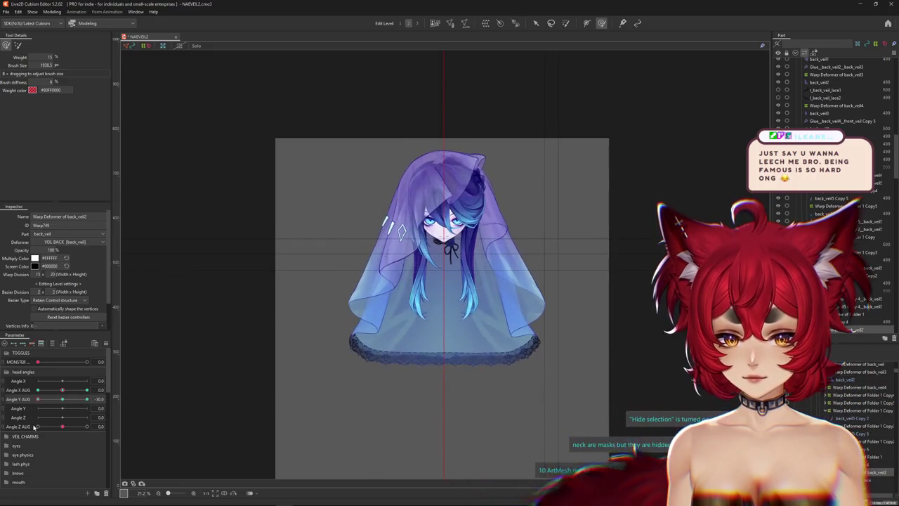
left_click_drag(341, 360, 500, 370)
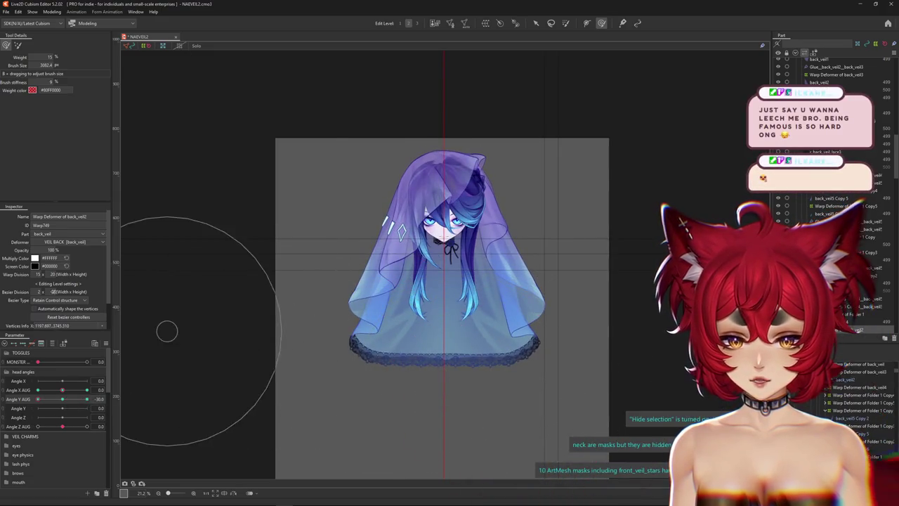
- Try another brush mode and flip the head from down to up tilt to check the veil
left_click(18, 45)
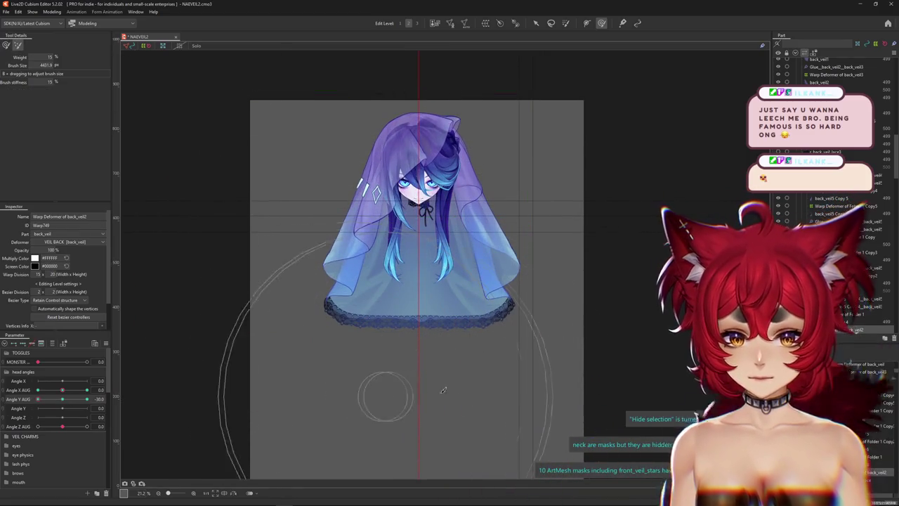
mouse_move(60, 401)
left_mouse_down()
mouse_move(109, 400)
mouse_move(47, 390)
mouse_move(38, 399)
left_mouse_up()
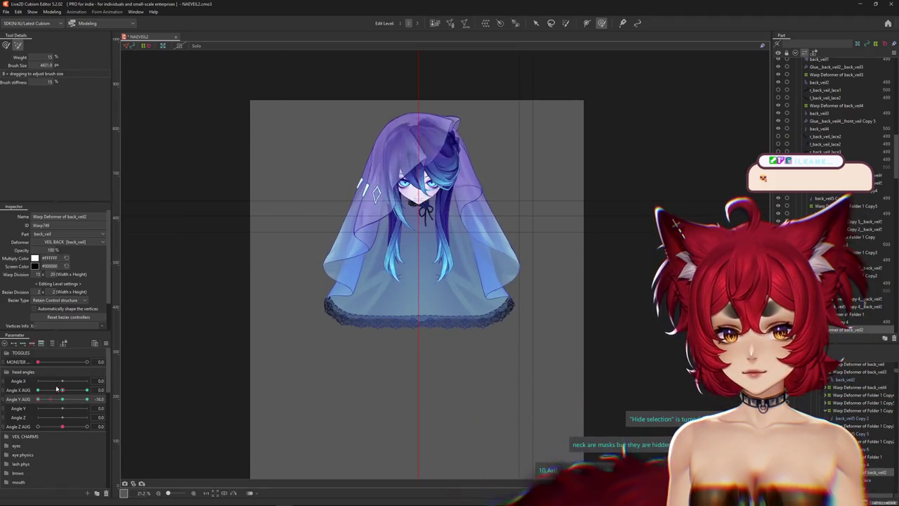
left_click(5, 47)
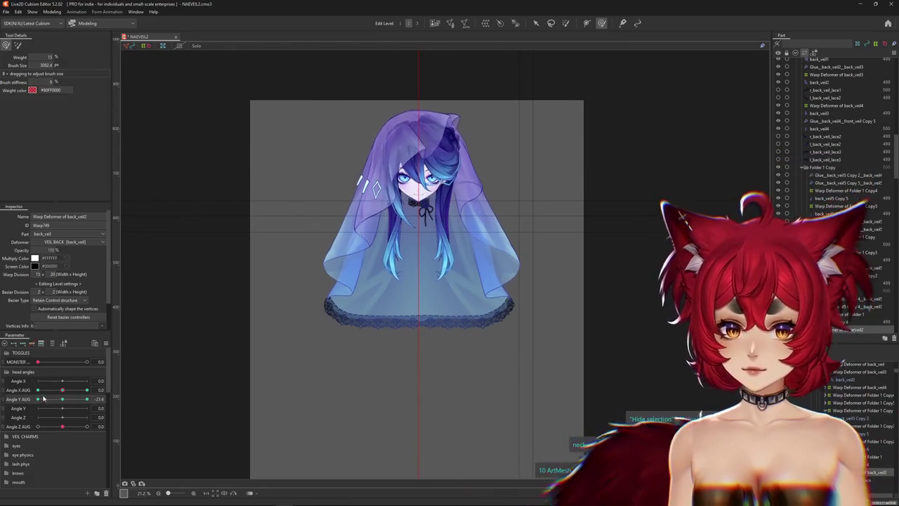
scroll(382, 311, "up", 2)
left_click_drag(397, 220, 366, 304)
left_click_drag(38, 399, 86, 399)
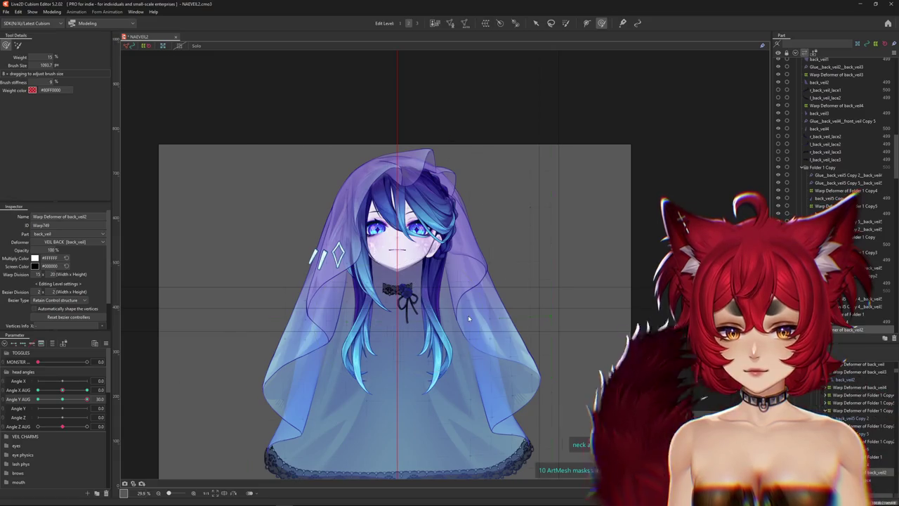
scroll(467, 309, "up", 2)
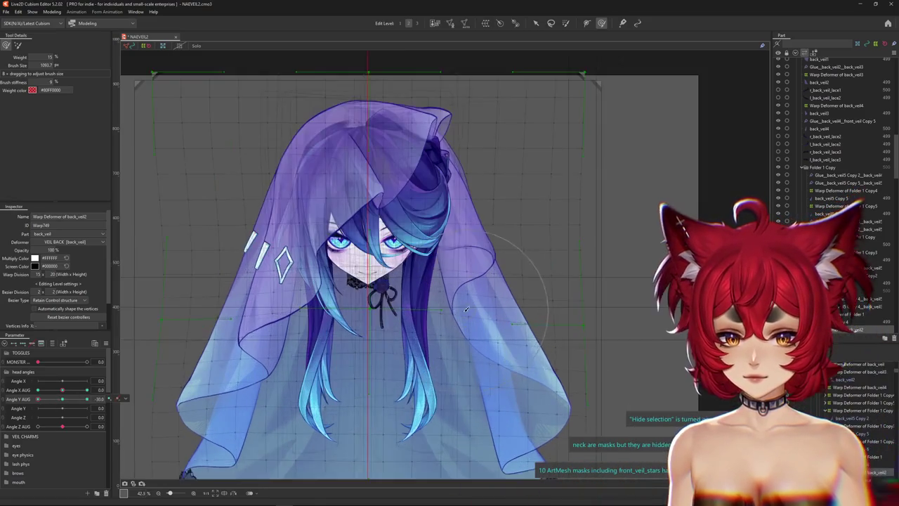
scroll(467, 309, "down", 2)
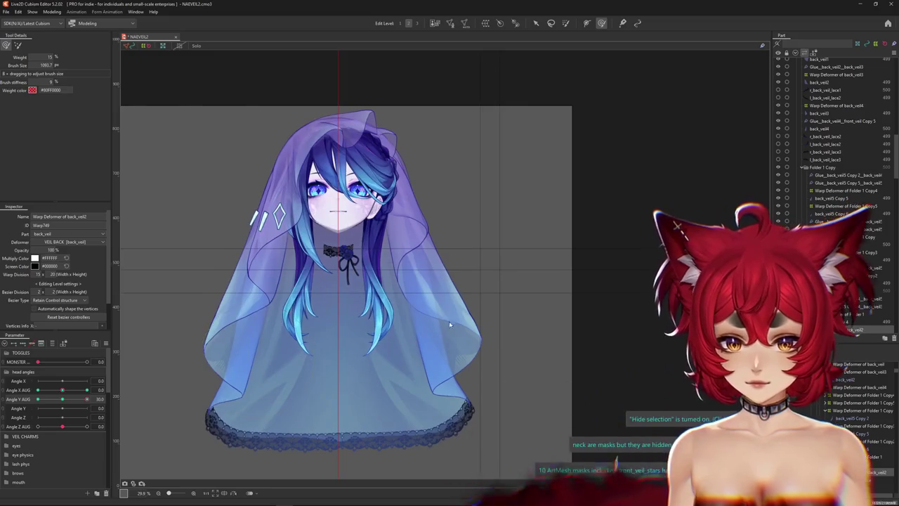
scroll(445, 326, "up", 2)
right_click(446, 325)
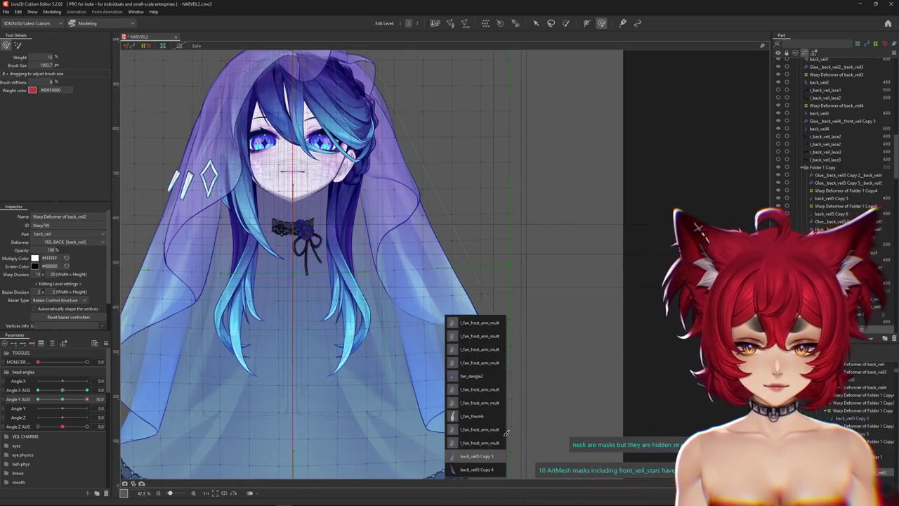
- Select the Folder 1 Copy4 veil warp deformer and tilt the head up to Angle Y AUG 30
left_click(476, 469)
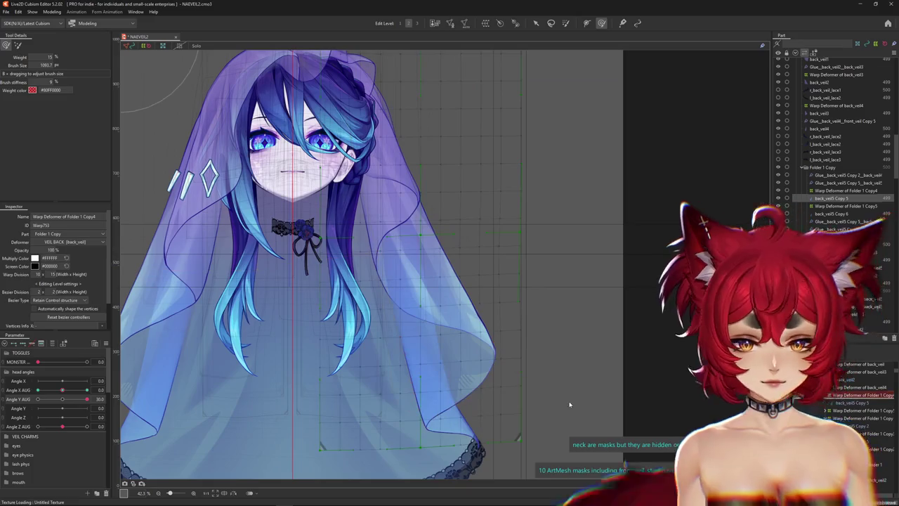
left_click_drag(70, 402, 86, 399)
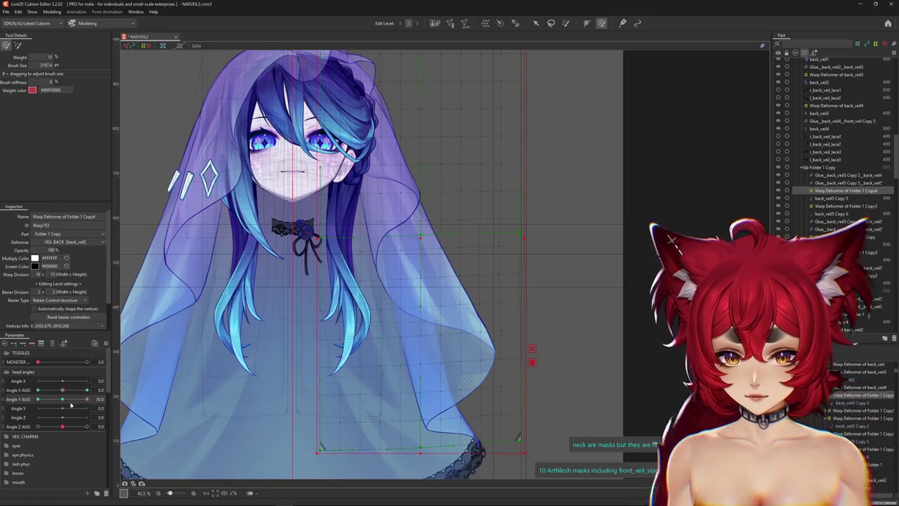
left_click(251, 387)
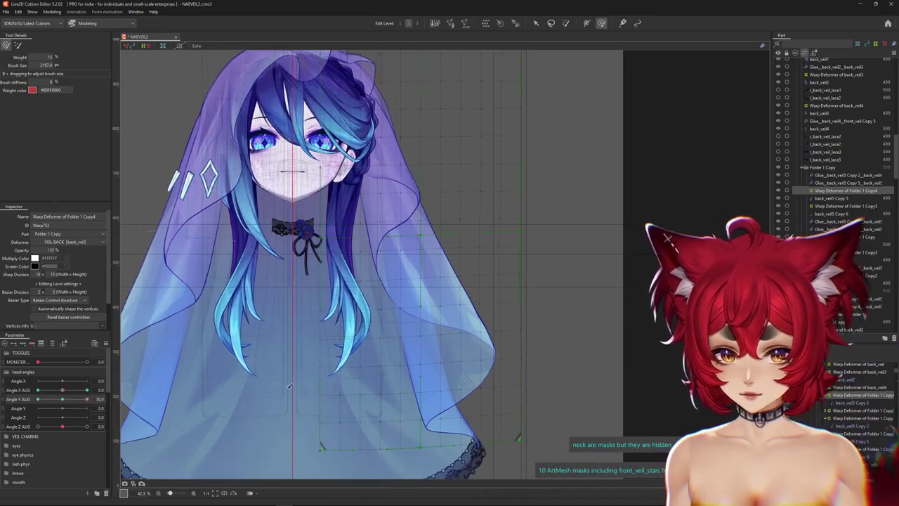
scroll(437, 319, "down", 3)
scroll(437, 302, "up", 1)
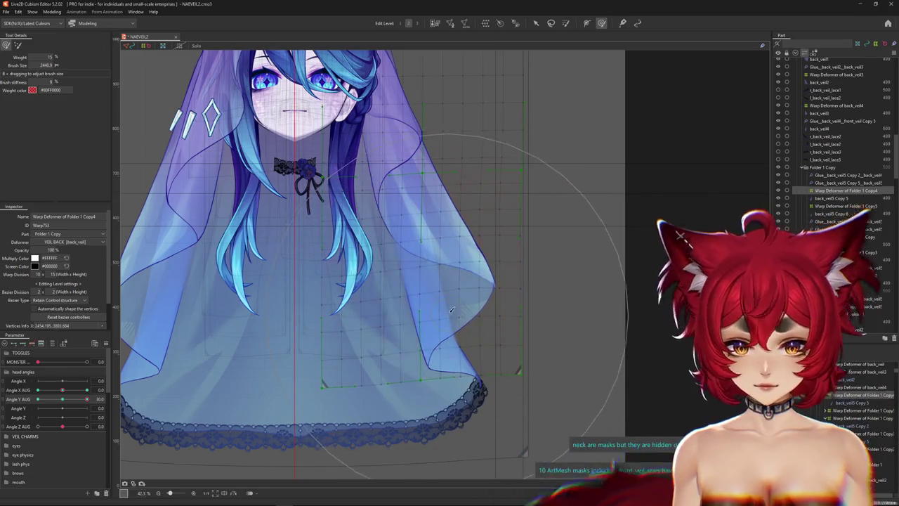
- At Angle Y AUG -30, brush the back veil wider and lower for the head-down pose
left_click_drag(457, 317, 504, 186)
left_click_drag(61, 399, 38, 399)
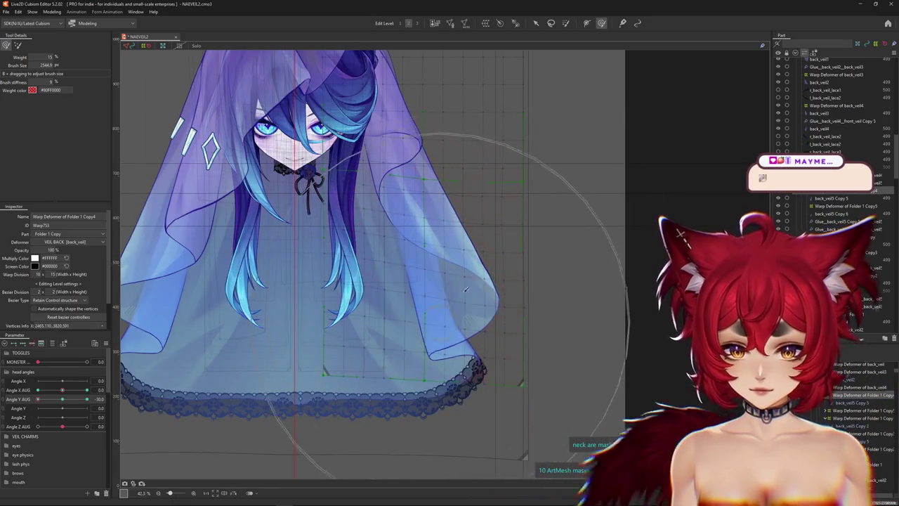
left_click_drag(374, 277, 485, 316)
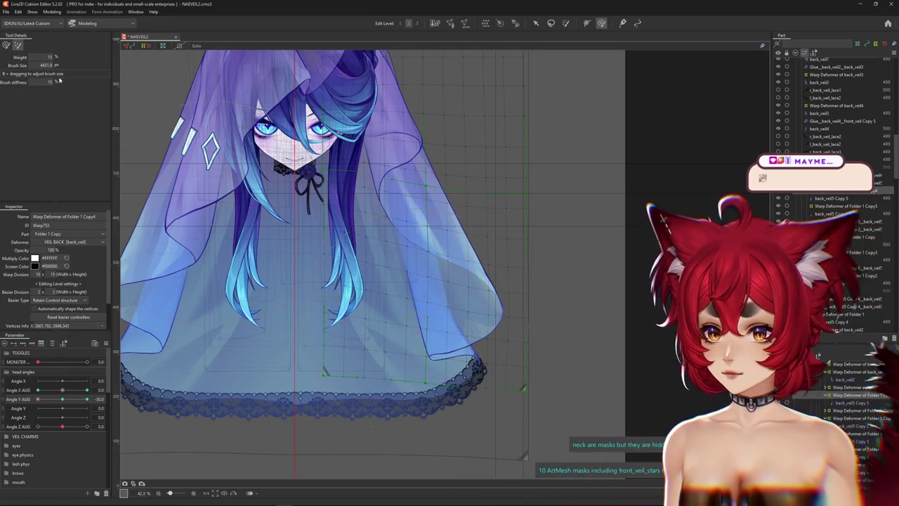
left_click_drag(450, 267, 493, 320)
right_click(503, 316)
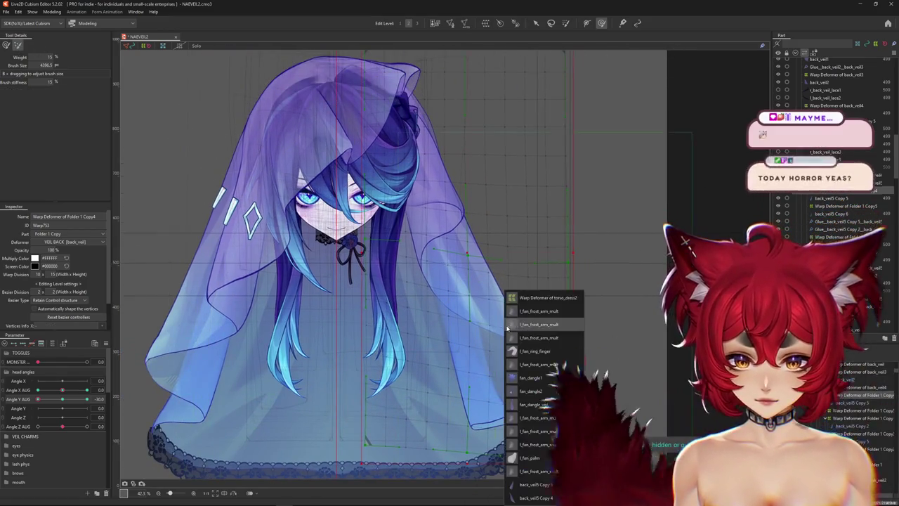
- Select the Warp Deformer of Folder 1 via the back_veil5 Copy 4 mesh and size the brush
key("Escape")
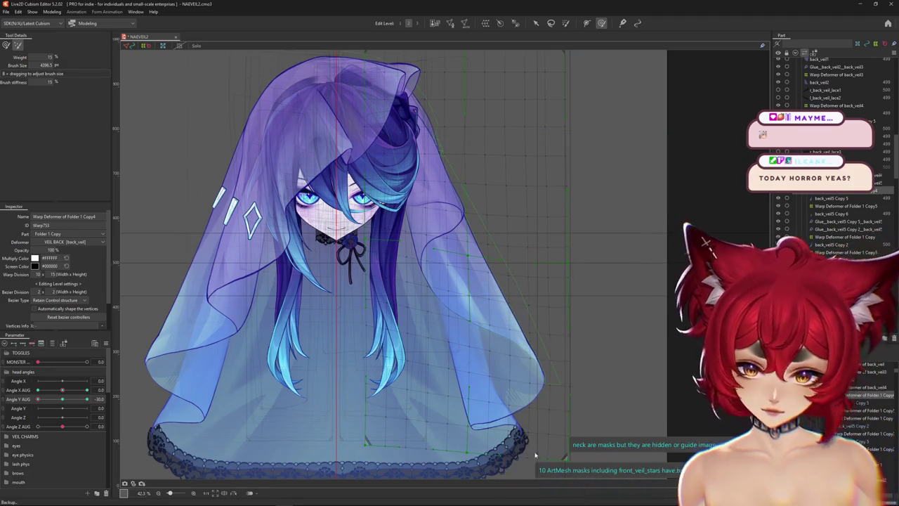
left_click(595, 351)
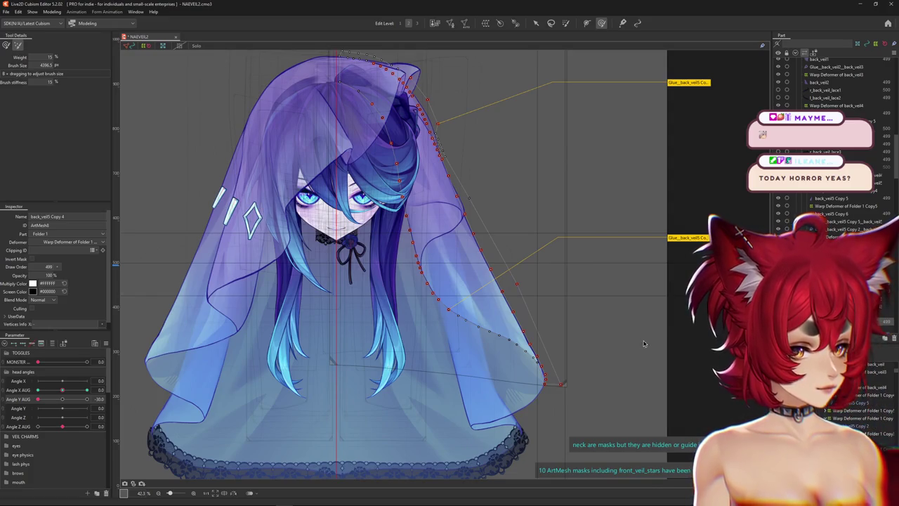
left_click(561, 384)
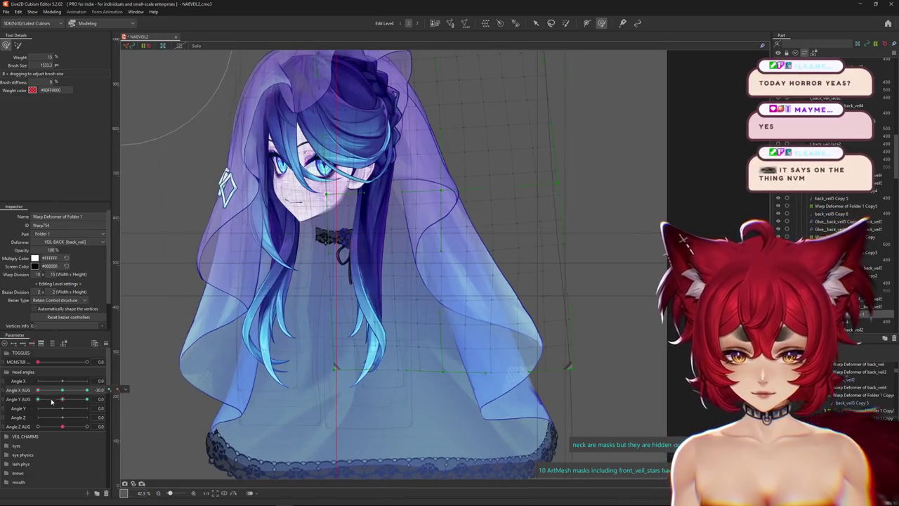
left_click_drag(61, 402, 38, 403)
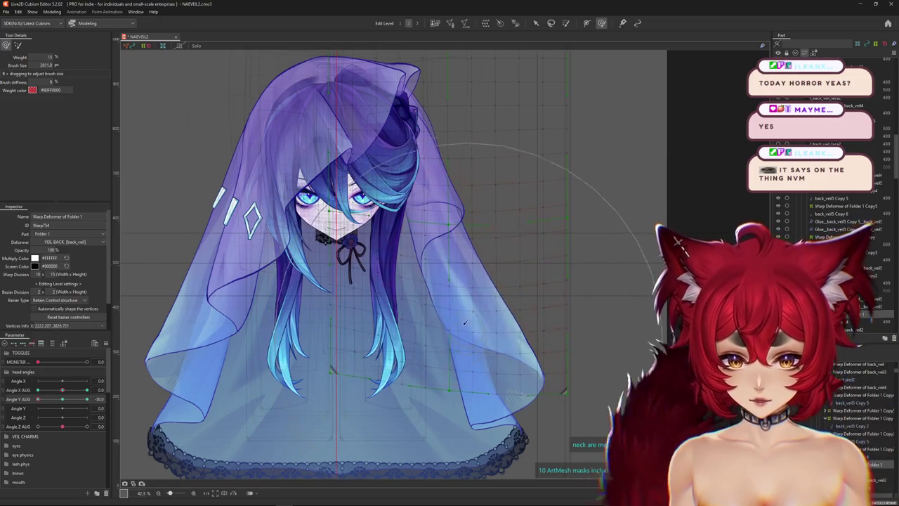
left_click_drag(465, 352, 418, 295)
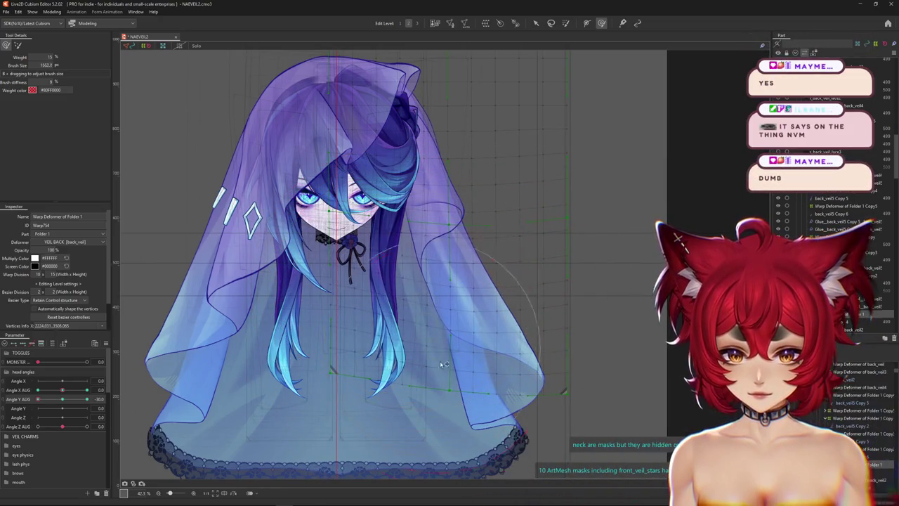
left_click_drag(439, 355, 461, 363)
left_click_drag(608, 390, 567, 370)
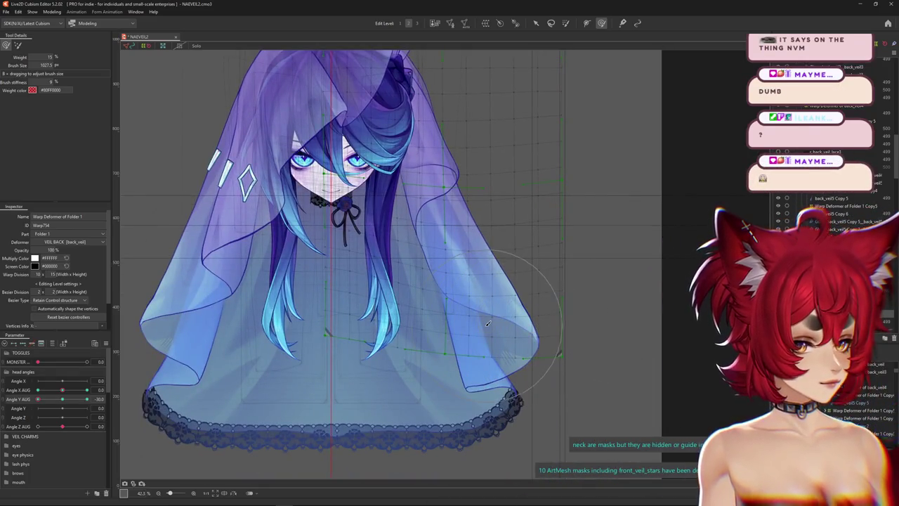
left_click_drag(487, 323, 484, 395)
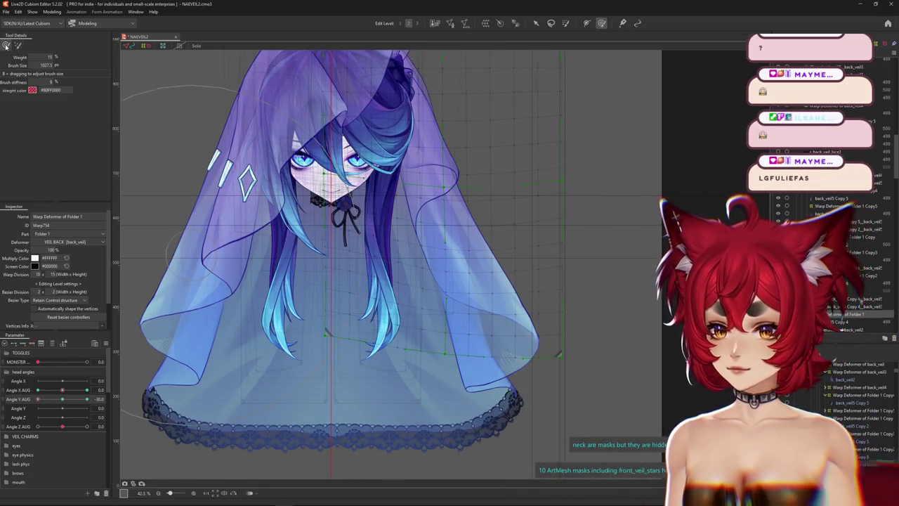
- Brush the back veil's right edge around the lowered head, previewing with the grid hidden
left_click(72, 398)
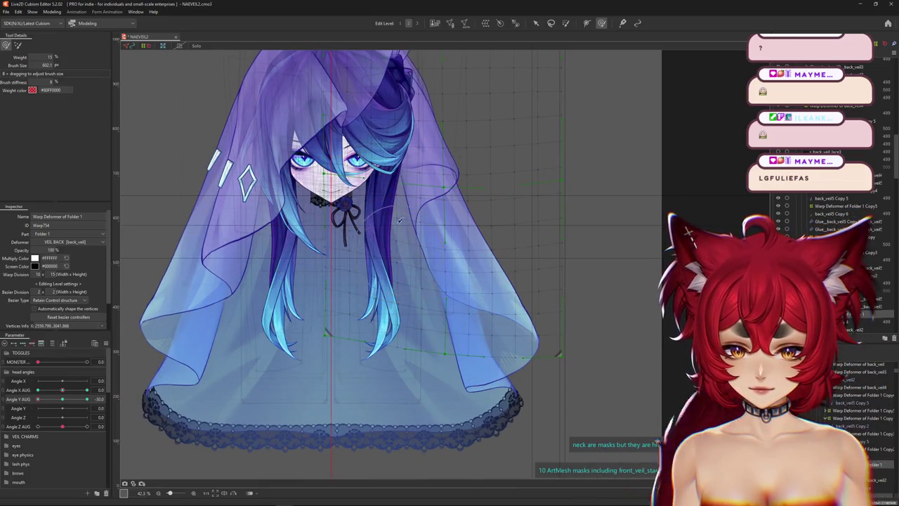
left_click_drag(399, 228, 549, 335)
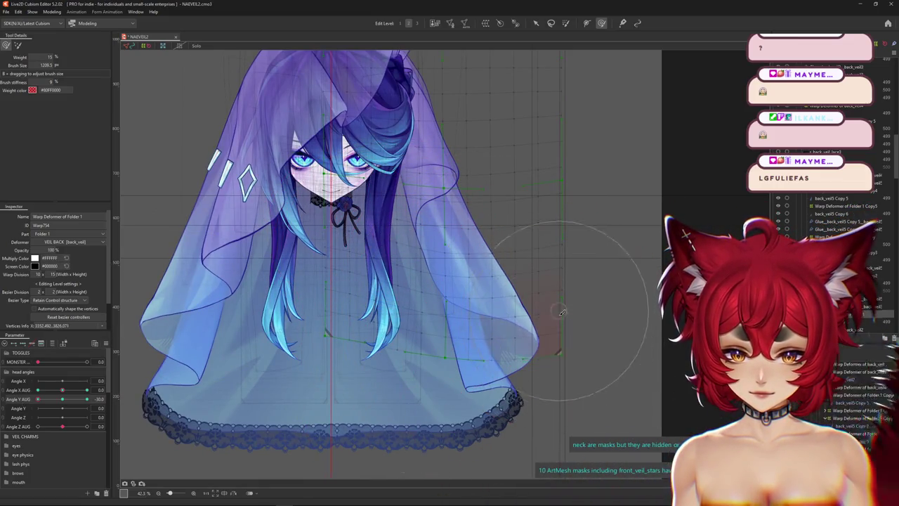
key("h")
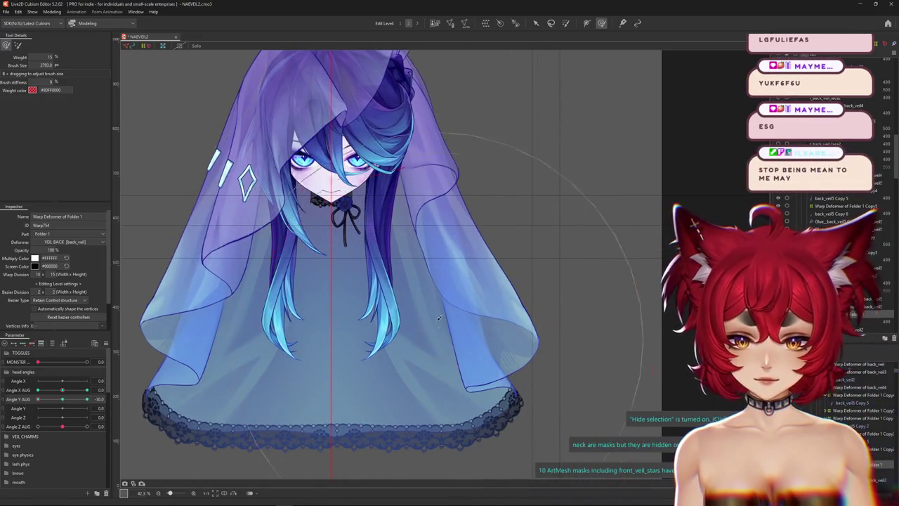
left_click_drag(501, 274, 547, 292)
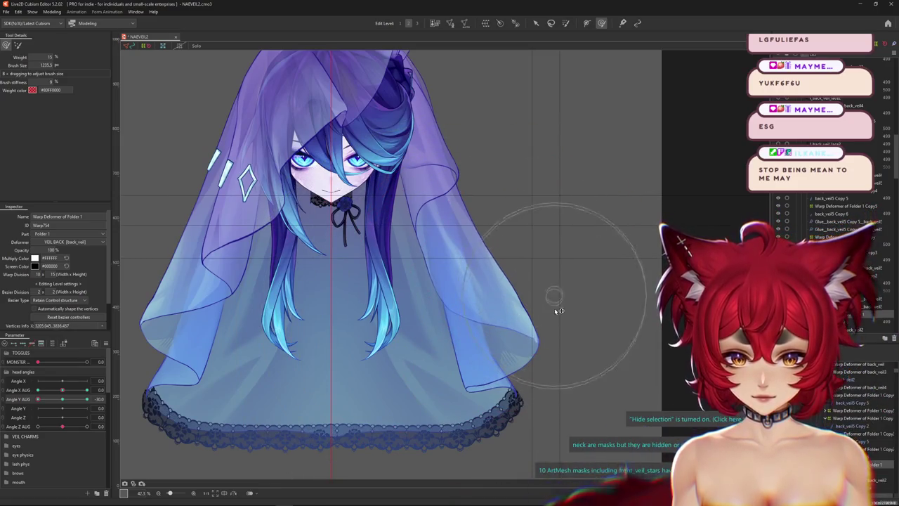
left_click_drag(560, 357, 555, 379)
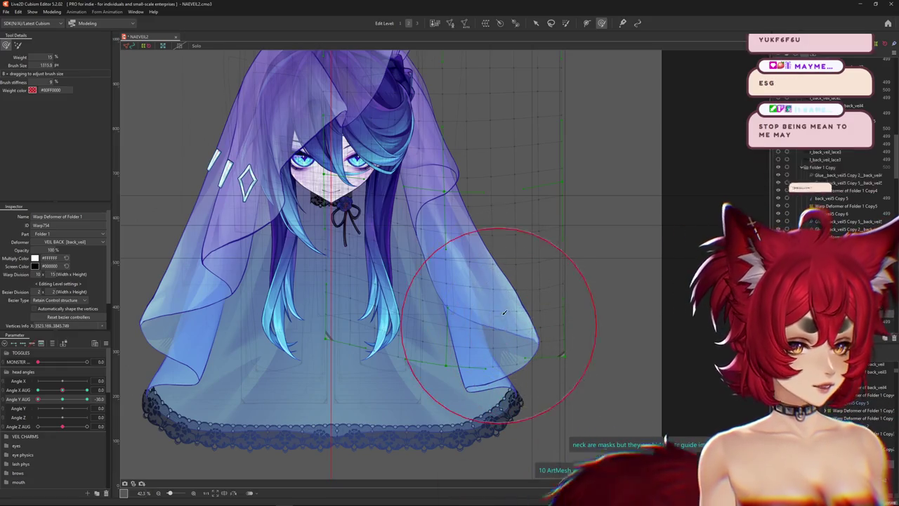
left_click_drag(522, 321, 497, 325)
scroll(497, 325, "down", 2)
mouse_move(38, 399)
left_mouse_down()
mouse_move(64, 406)
mouse_move(37, 399)
left_mouse_up()
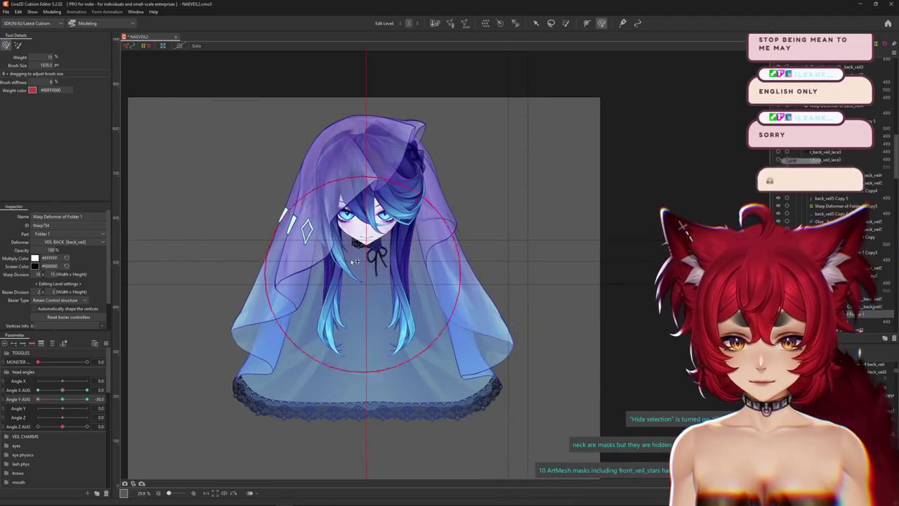
- Undo the last veil deformation and set Angle Y AUG to its 30 keyform
key("ctrl+z")
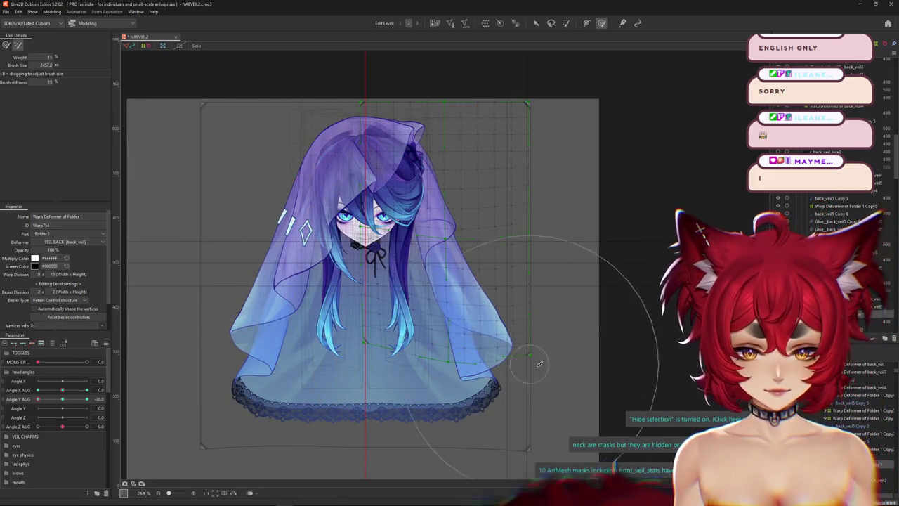
left_click(71, 408)
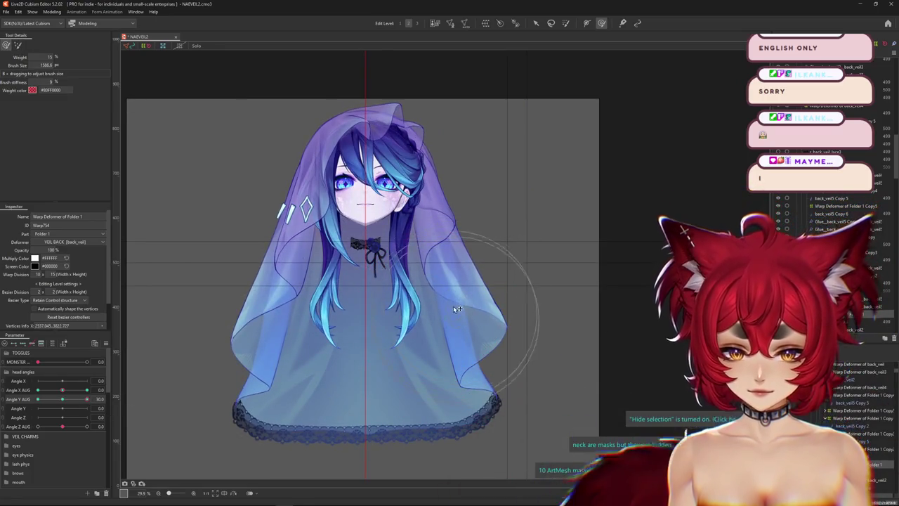
scroll(522, 341, "up", 2)
scroll(517, 337, "up", 2)
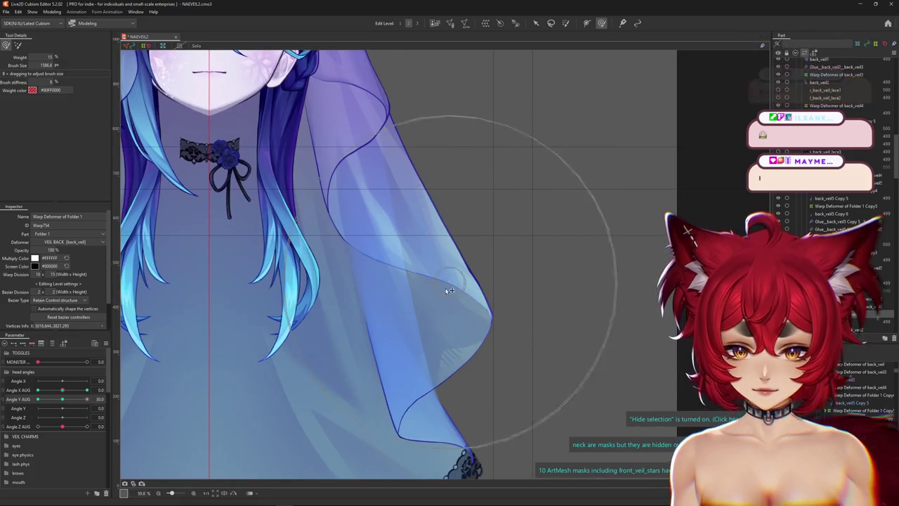
left_click_drag(367, 178, 351, 283)
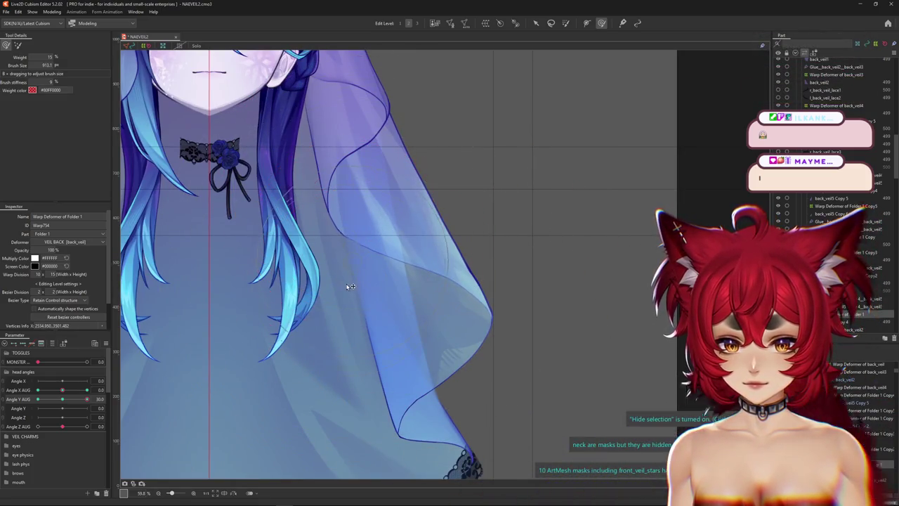
scroll(404, 220, "down", 1)
scroll(404, 220, "down", 1)
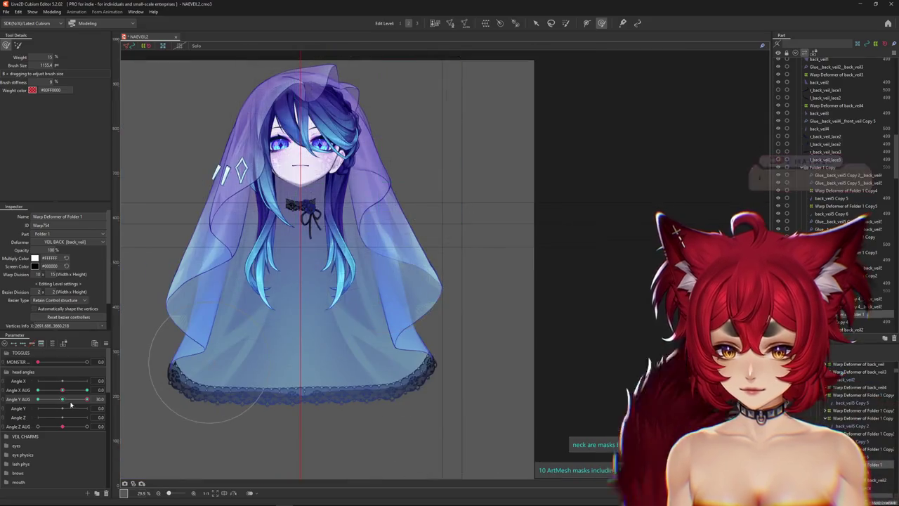
- At Angle Y AUG 30, stretch the Warp Deformer of Folder 1's lower part downward, toggling the grid preview
left_click_drag(37, 399, 124, 392)
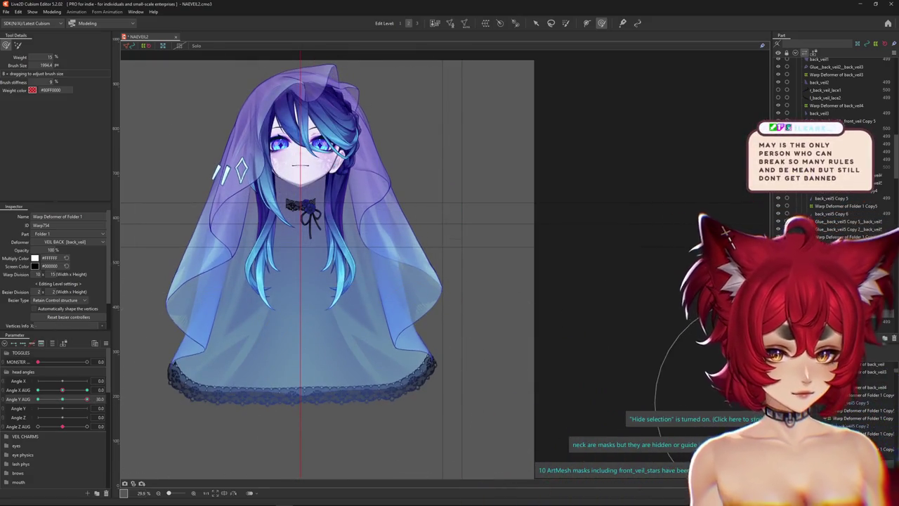
left_click(702, 418)
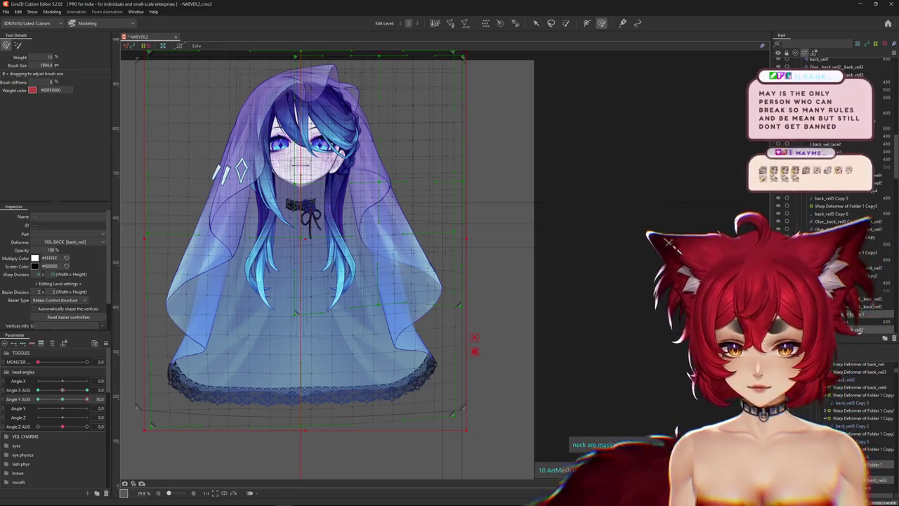
left_click(853, 456)
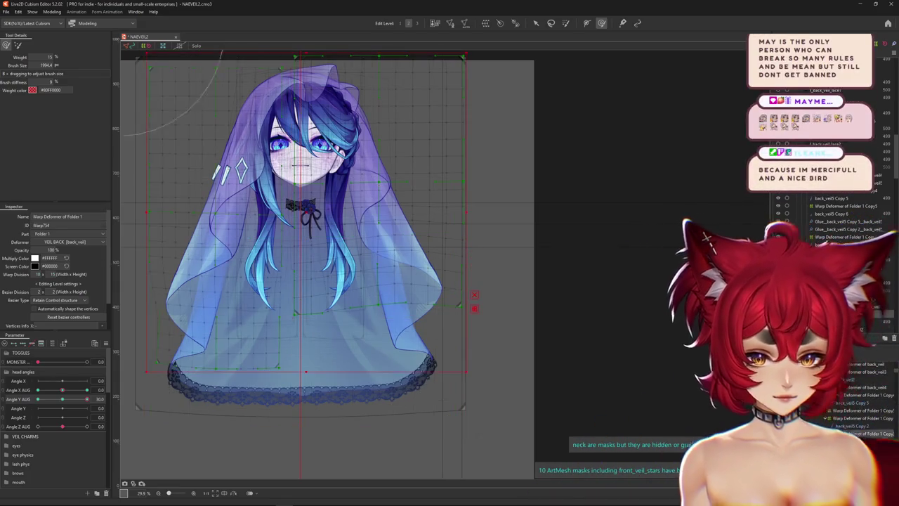
left_click_drag(458, 306, 459, 351)
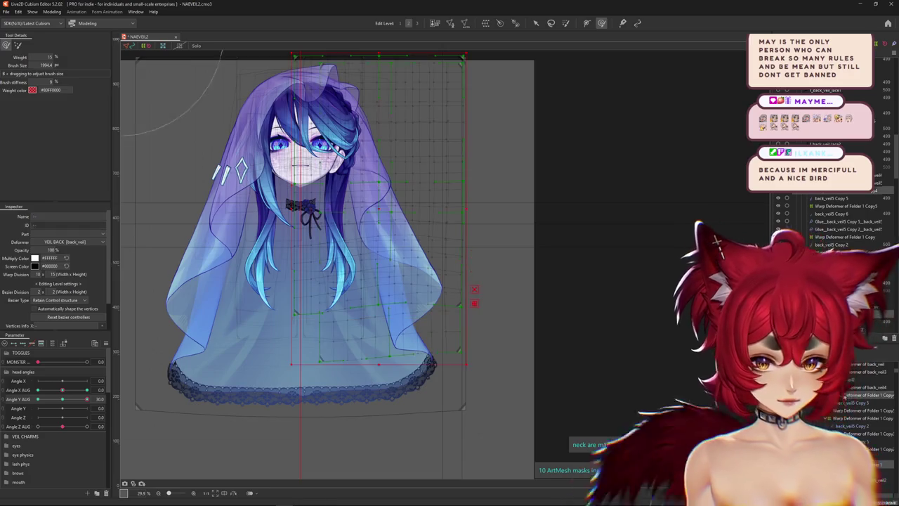
key("ctrl+h")
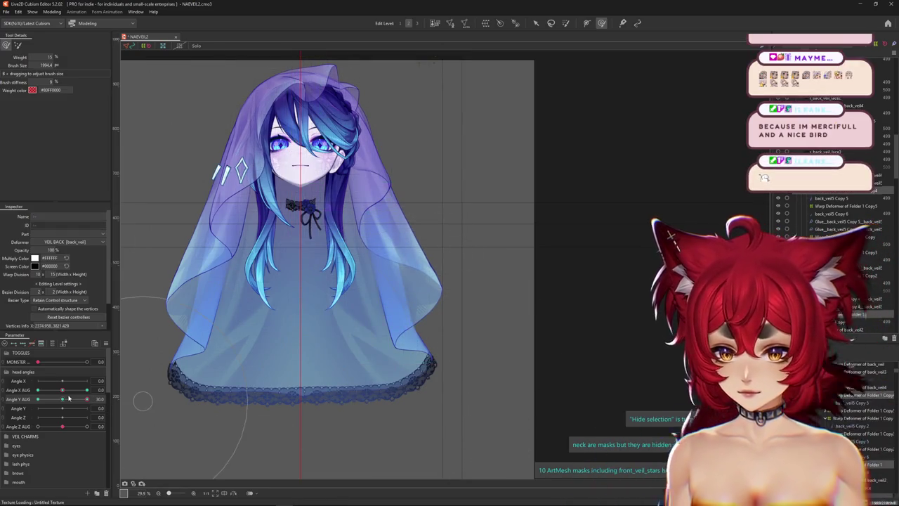
left_click_drag(70, 398, 63, 398)
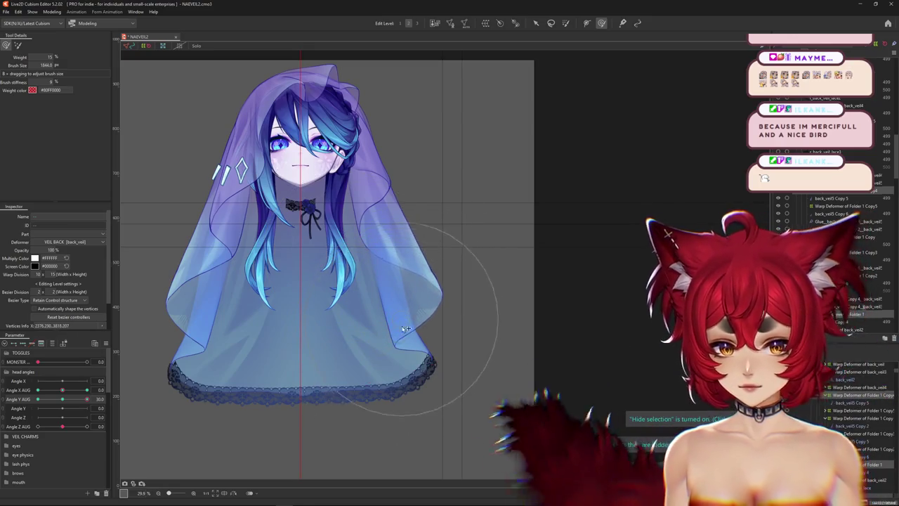
key("ctrl+h")
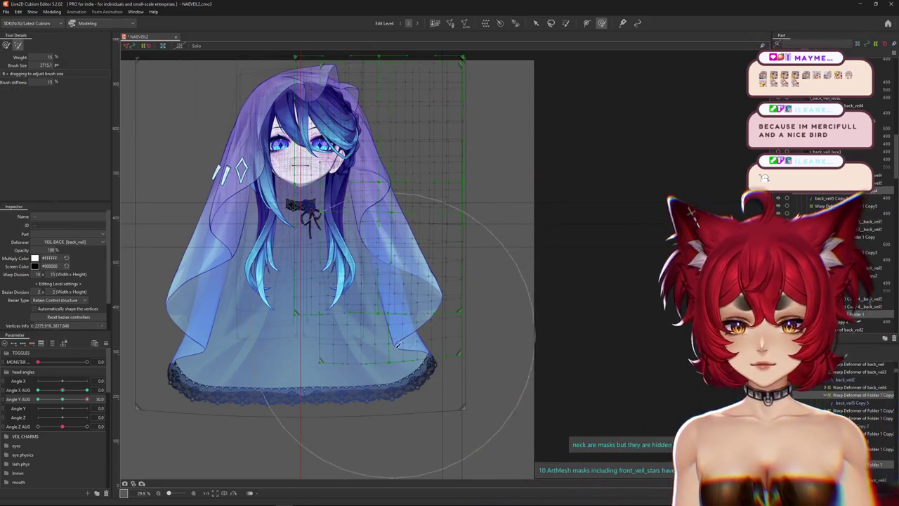
key("ctrl+h")
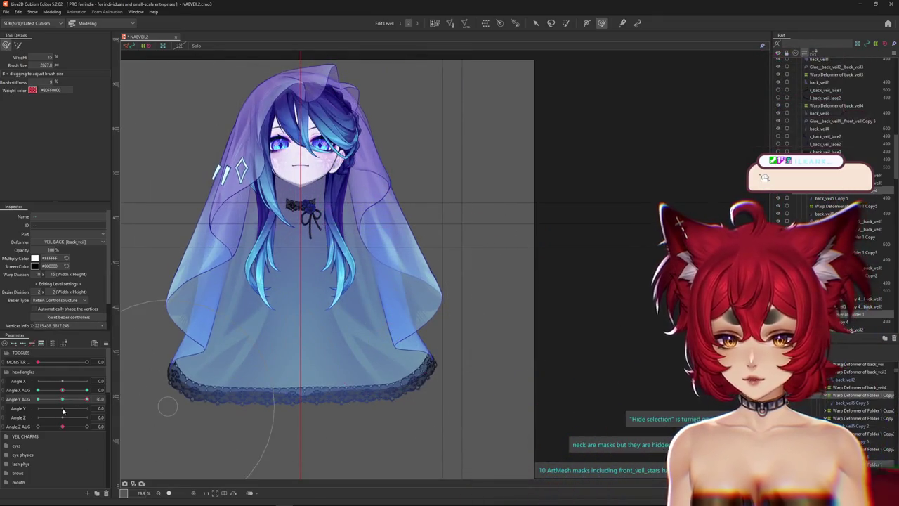
- At Angle Y AUG -30, push the veil's right side wider toward the lace hem
left_click(63, 398)
left_click_drag(65, 401, 2, 414)
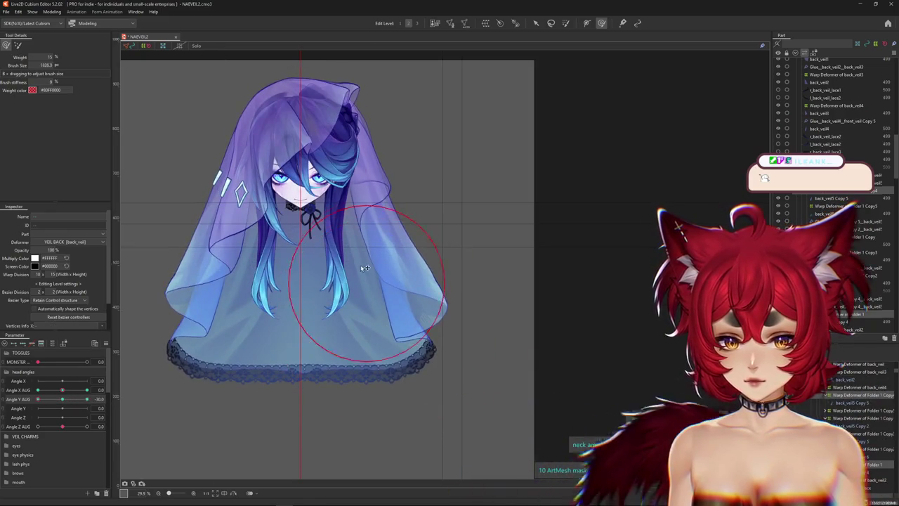
mouse_move(365, 272)
left_mouse_down()
mouse_move(416, 363)
mouse_move(379, 203)
left_mouse_up()
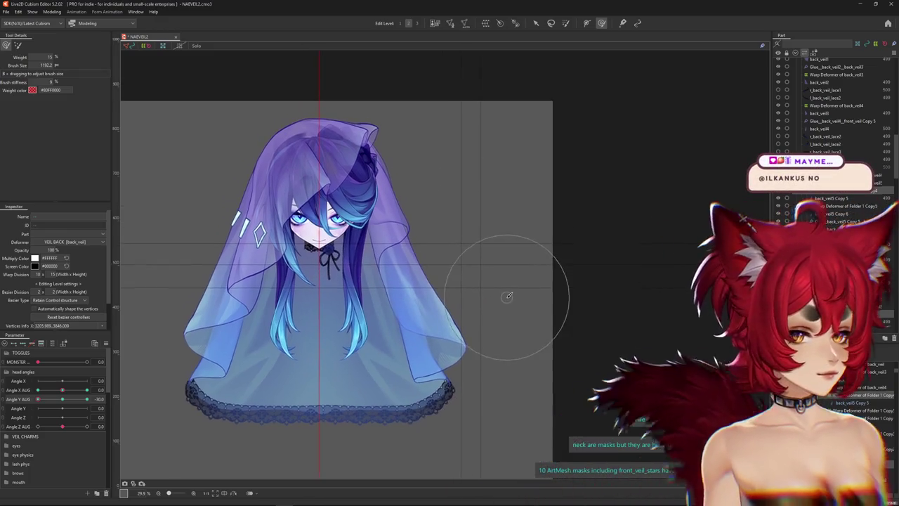
left_click_drag(501, 301, 225, 204)
left_click(19, 46)
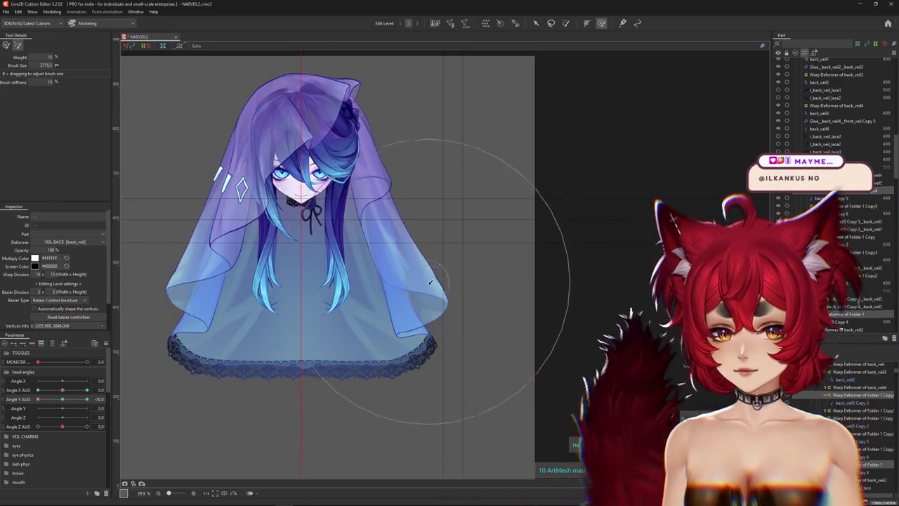
left_click_drag(472, 348, 465, 290)
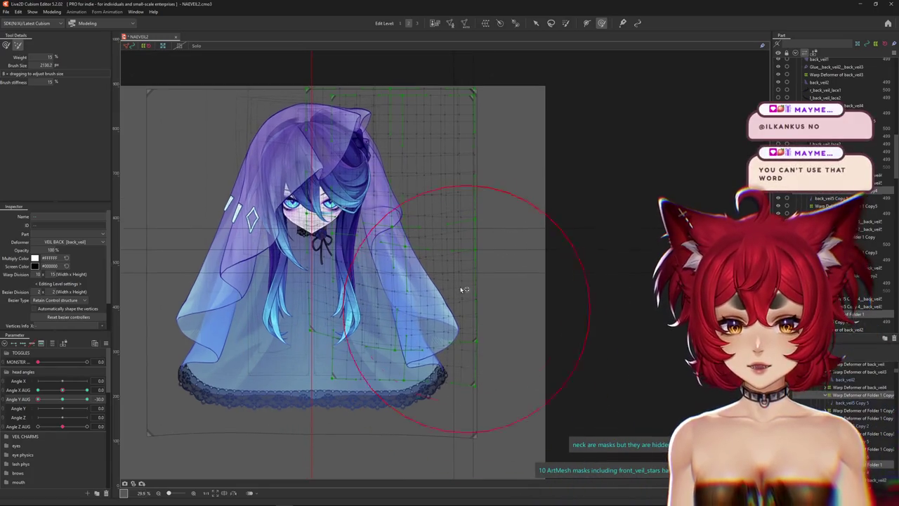
key("ctrl+h")
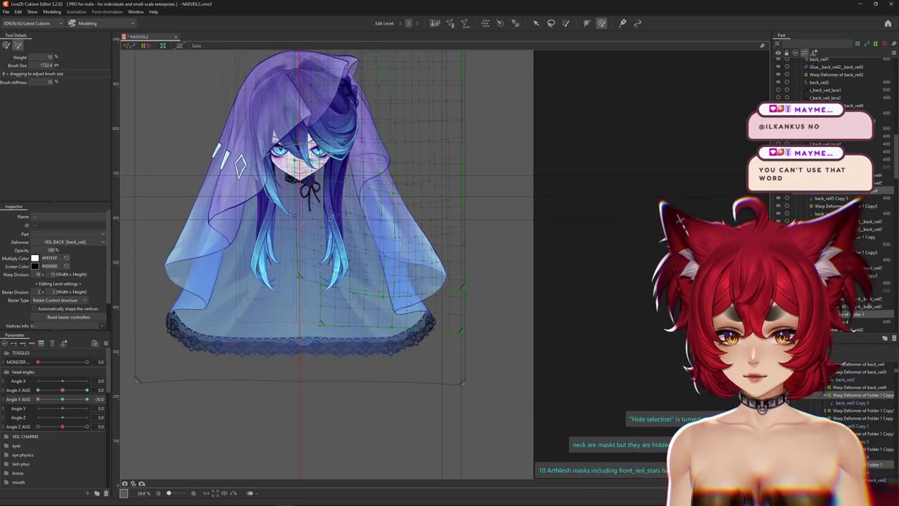
key("ctrl+h")
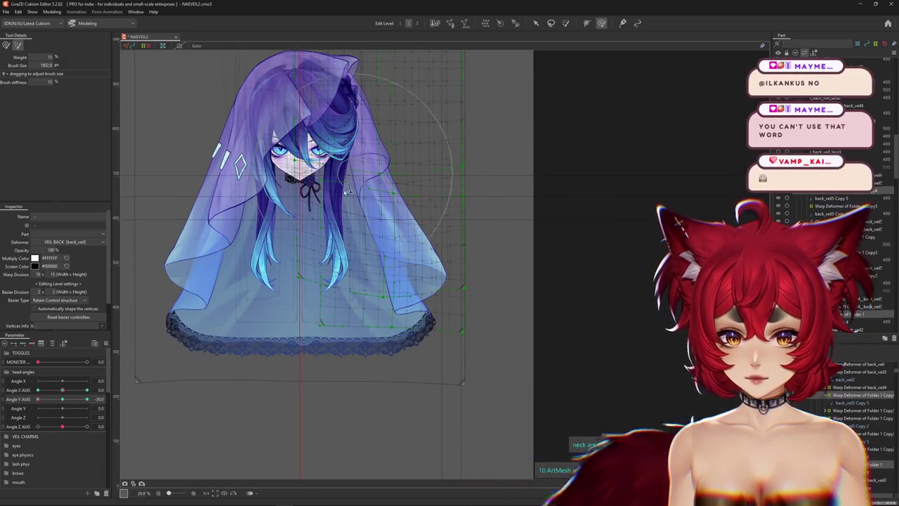
key("ctrl+h")
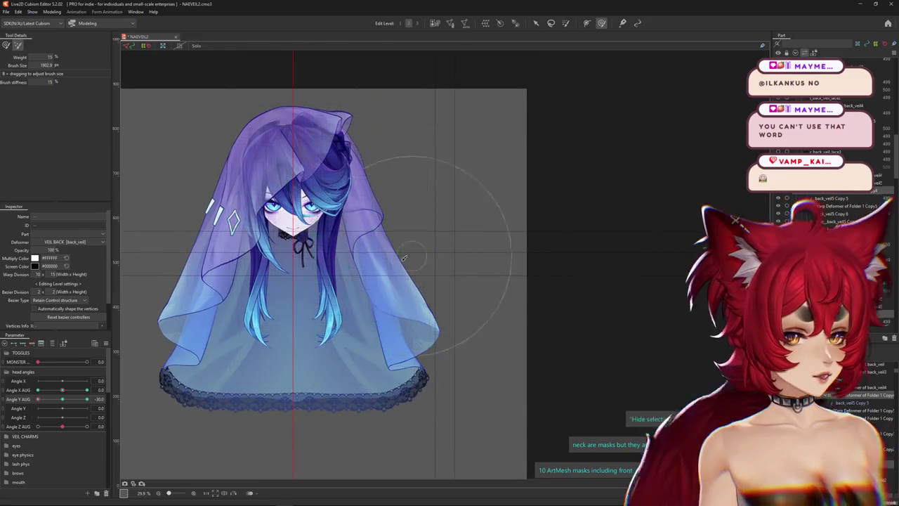
left_click_drag(319, 190, 196, 136)
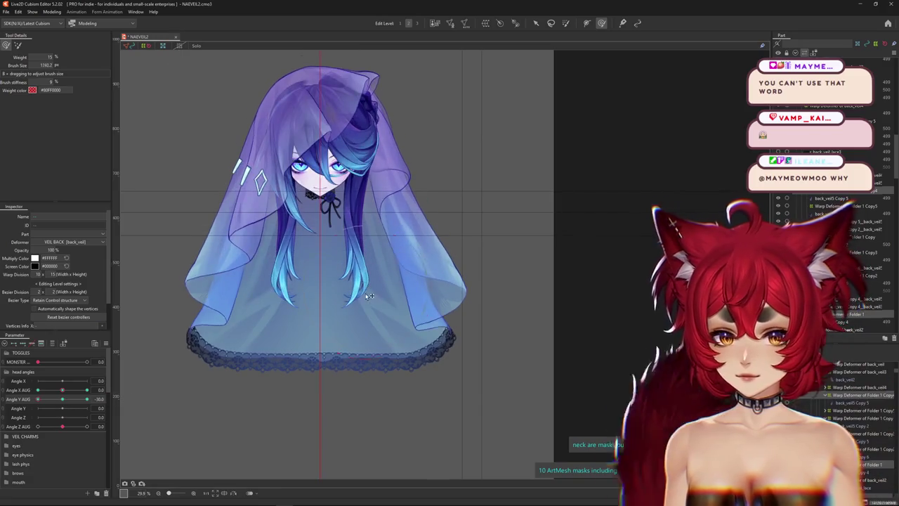
left_click_drag(393, 302, 446, 340)
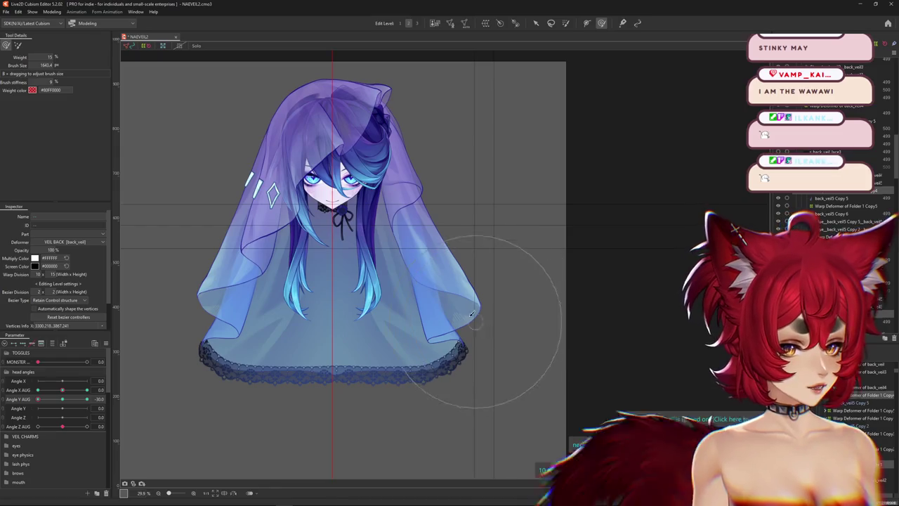
scroll(395, 290, "up", 3)
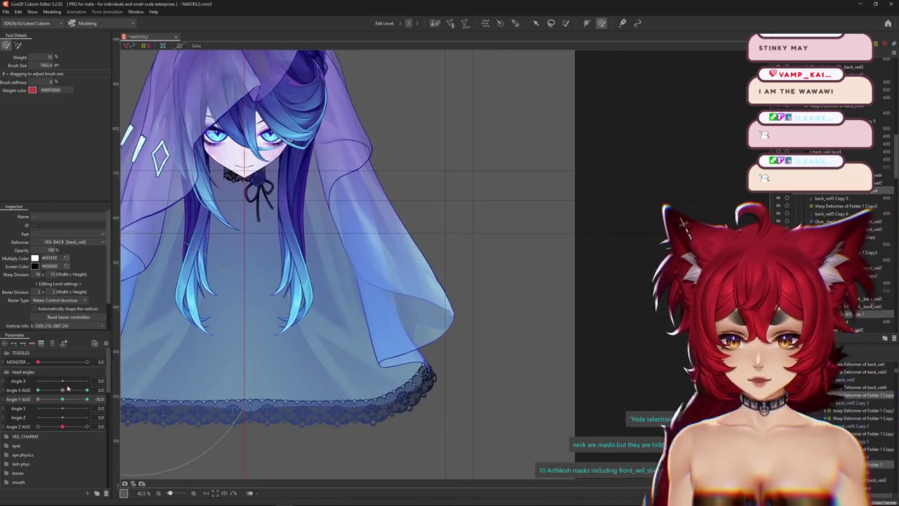
- Show the veil lattice and pick the right-side veil mesh from the overlap list
left_click_drag(360, 285, 355, 357)
left_click(557, 390)
scroll(511, 376, "down", 2)
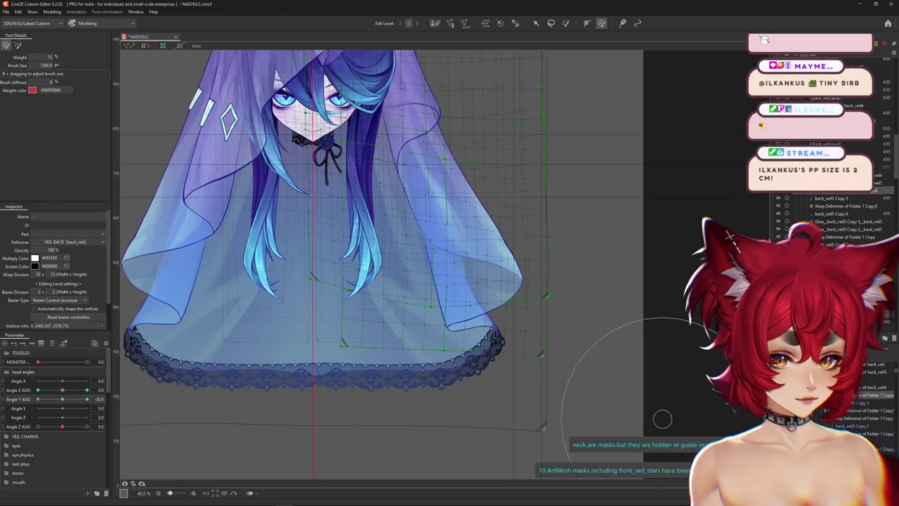
left_click(151, 355)
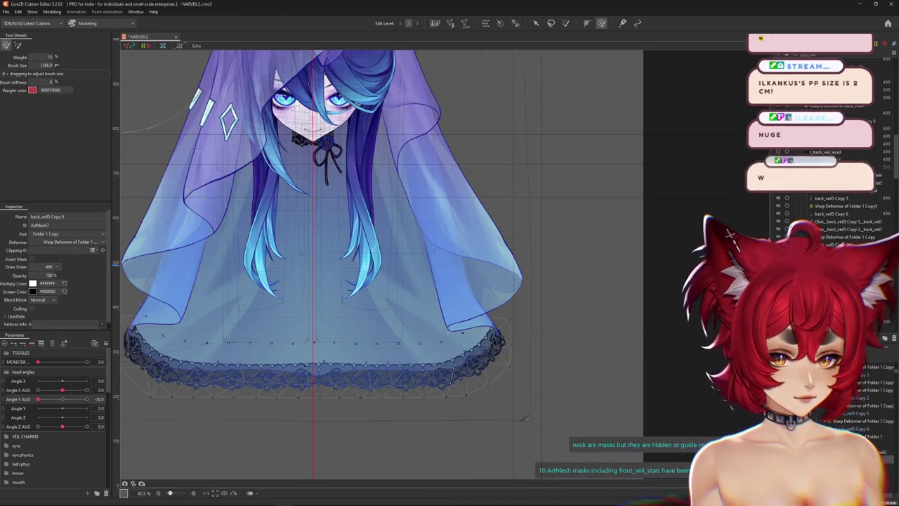
left_click(483, 327)
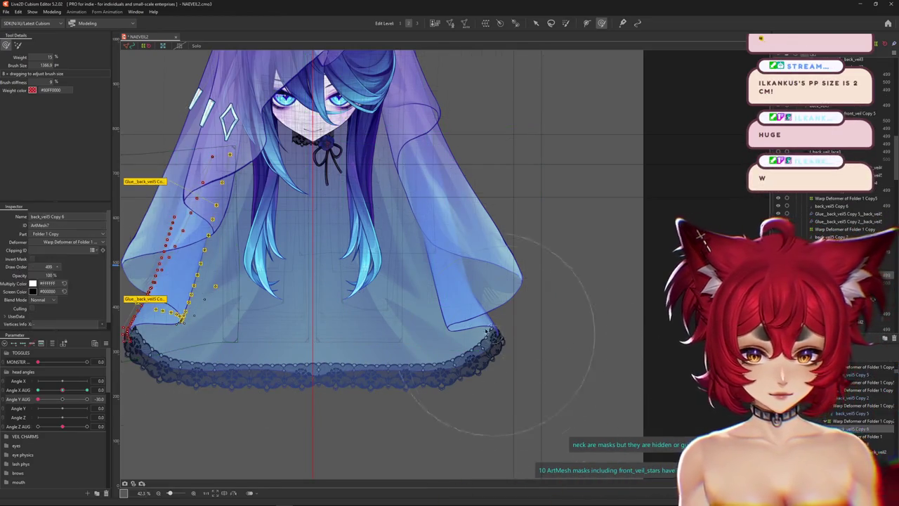
right_click(483, 327)
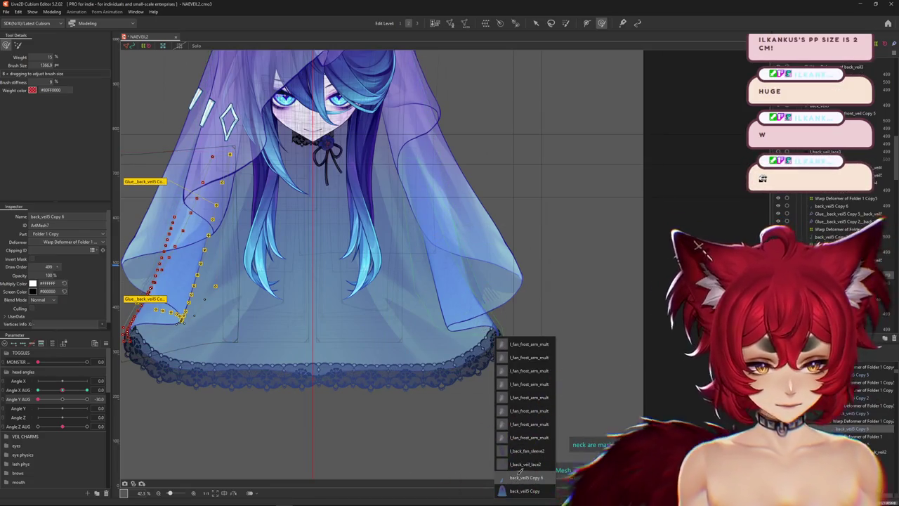
left_click(525, 478)
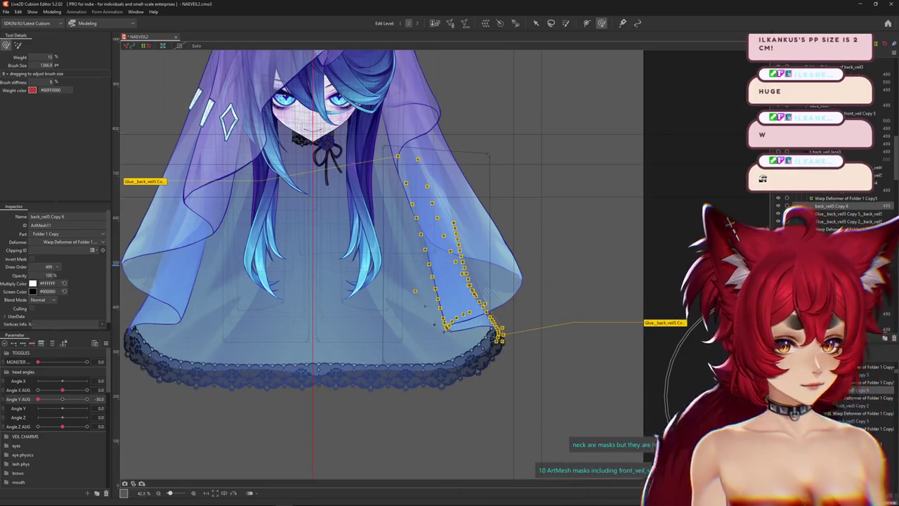
- Select the Warp Deformer of Folder 1 Copy5, hide its grid, and enlarge the deformation area
left_click(843, 198)
mouse_move(38, 399)
left_mouse_down()
mouse_move(65, 400)
mouse_move(38, 399)
left_mouse_up()
key("ctrl+h")
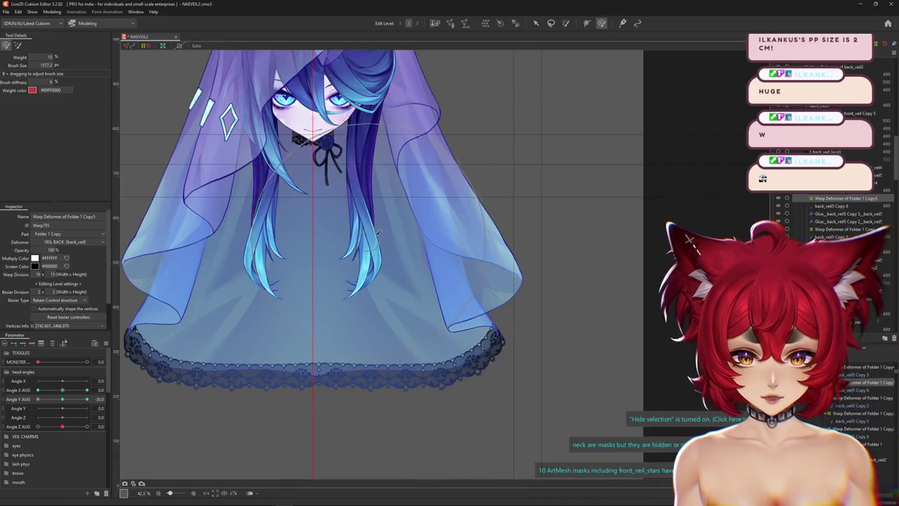
left_click_drag(391, 228, 372, 322)
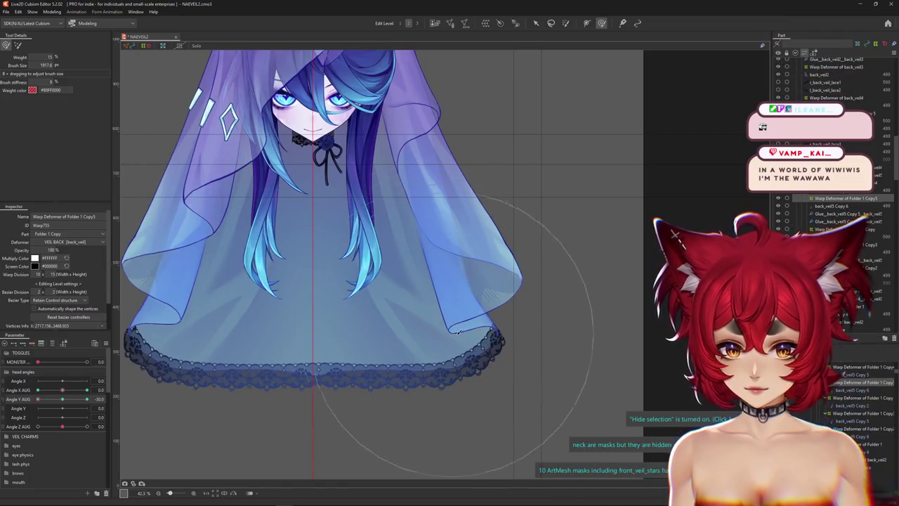
scroll(468, 362, "down", 3)
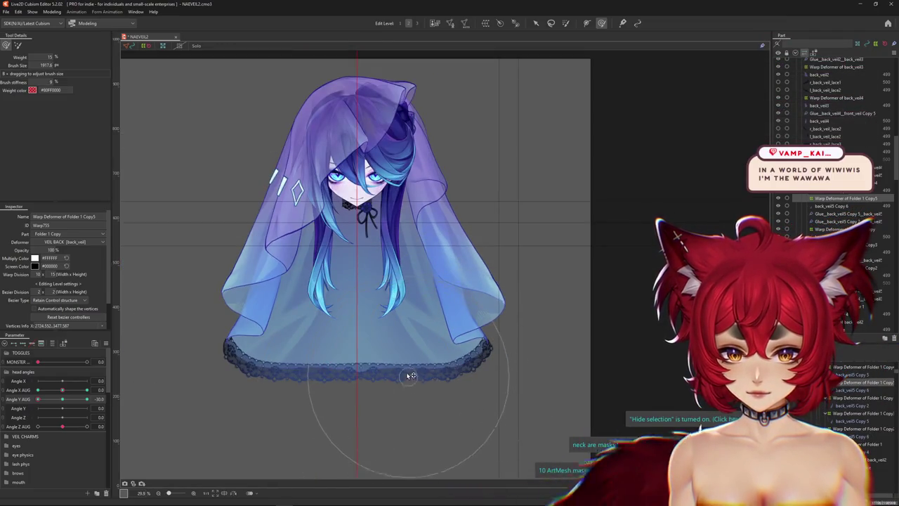
- Set Angle Y AUG to 30 and choose back_veil5 Copy 5 from the overlap list
left_click(85, 399)
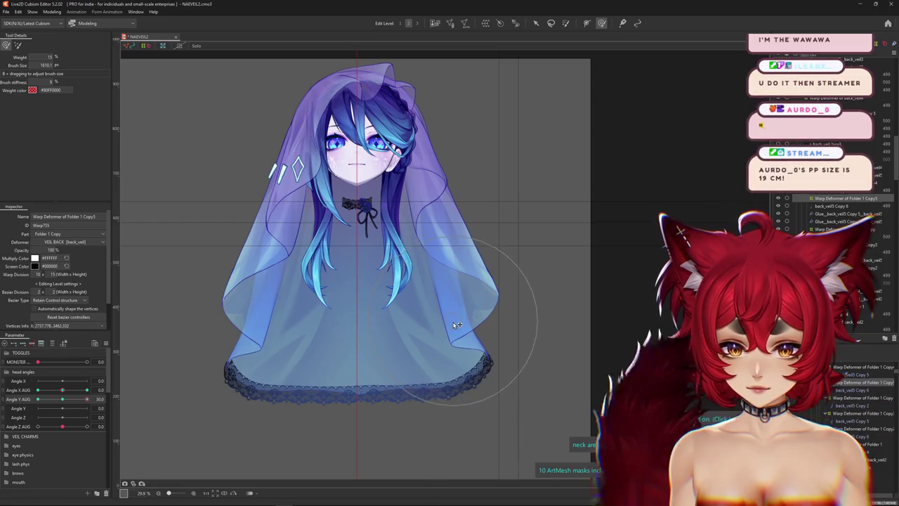
scroll(457, 319, "up", 3)
right_click(481, 318)
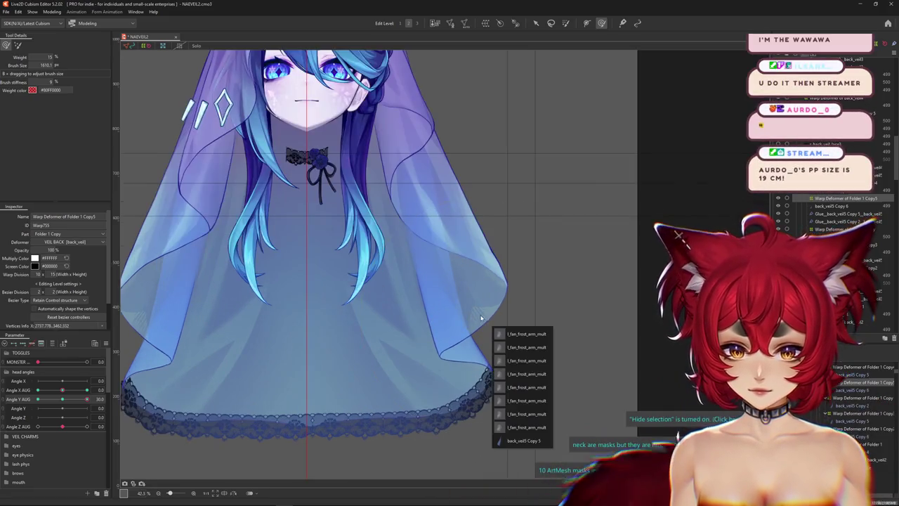
left_click(523, 440)
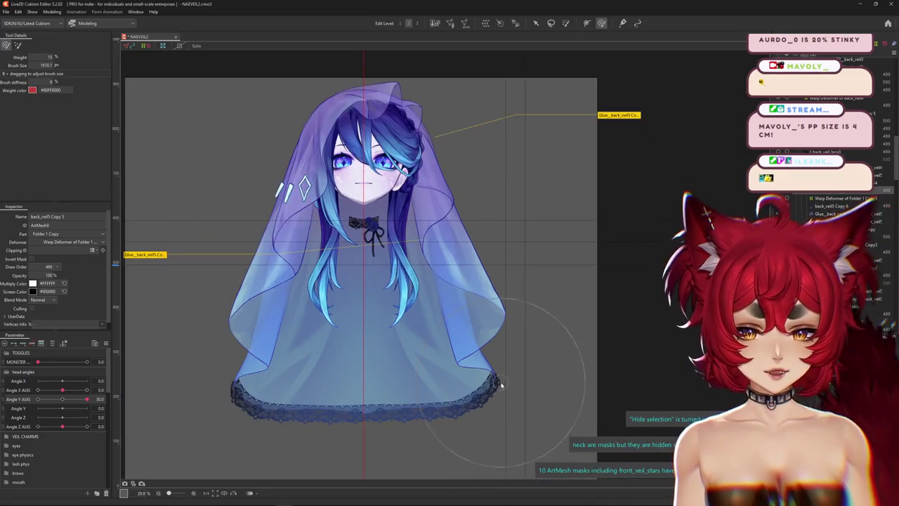
left_click(492, 377)
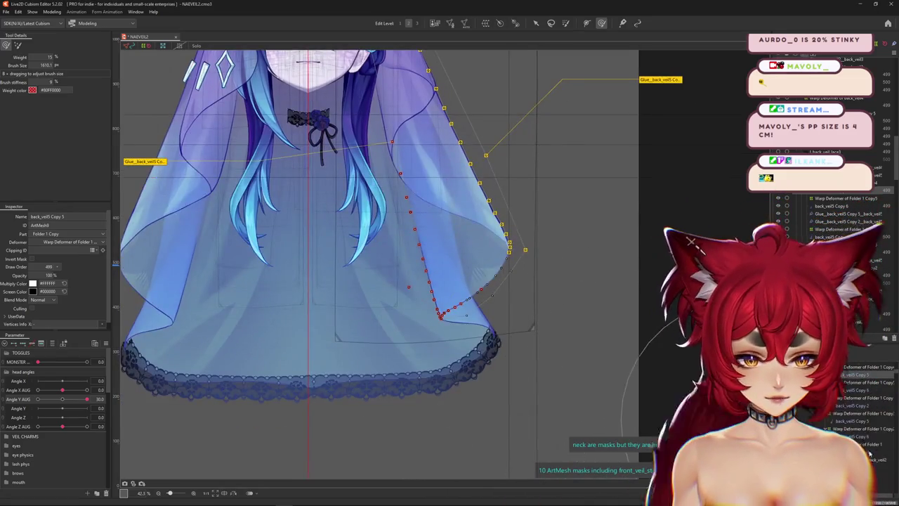
- Give Warp Deformer of Folder 1 Copy4 a Warp Division height of 20, then hide its grid
left_click(537, 355)
left_click_drag(603, 396, 43, 273)
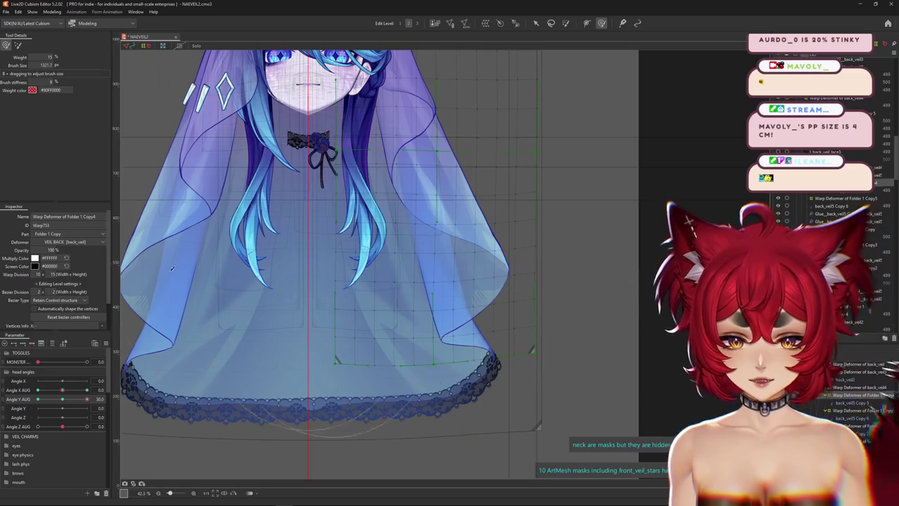
type("20")
key("Return")
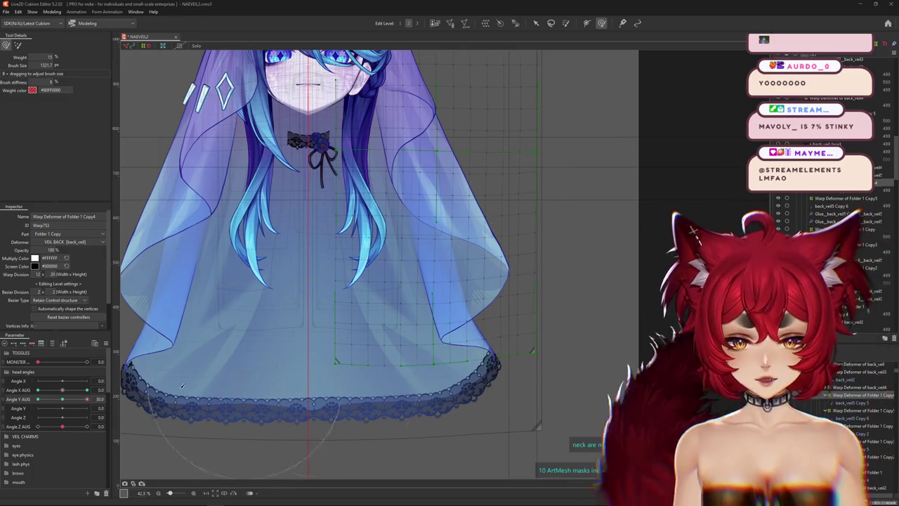
mouse_move(87, 399)
left_mouse_down()
mouse_move(47, 406)
mouse_move(501, 343)
left_mouse_up()
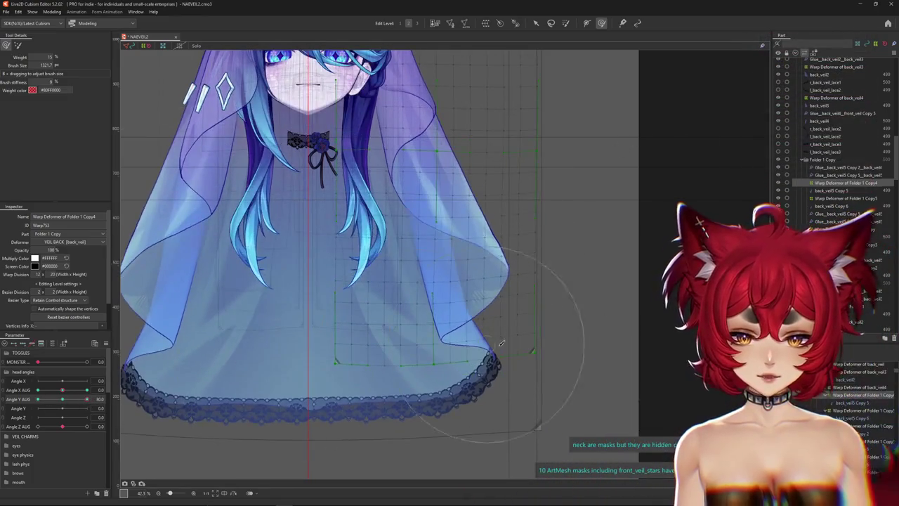
scroll(482, 331, "down", 3)
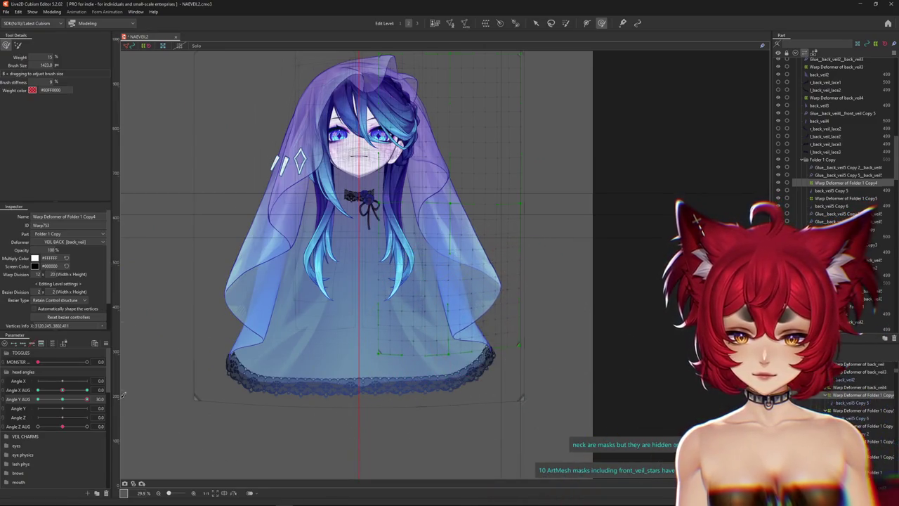
key("ctrl+h")
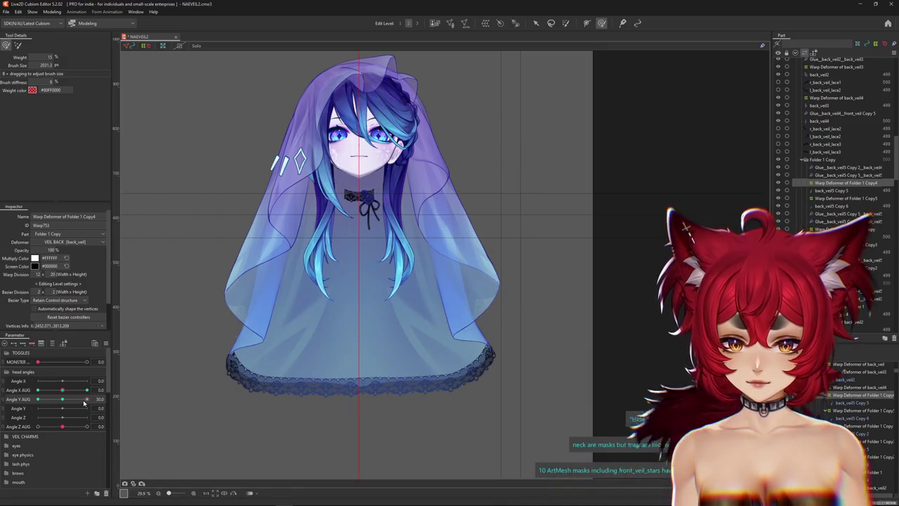
- Drag Angle Y AUG down to -30 and resize the deform brush
left_click(53, 398)
left_click_drag(44, 406, 37, 406)
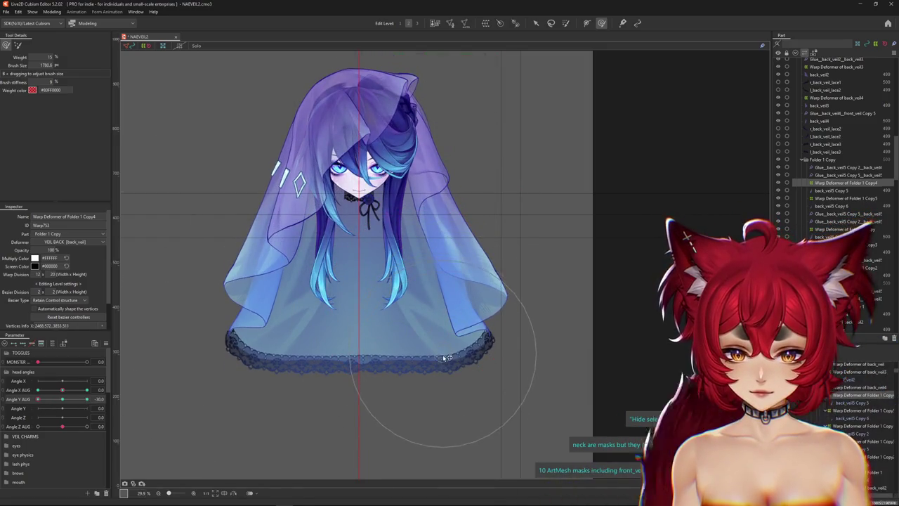
left_click_drag(447, 358, 425, 327)
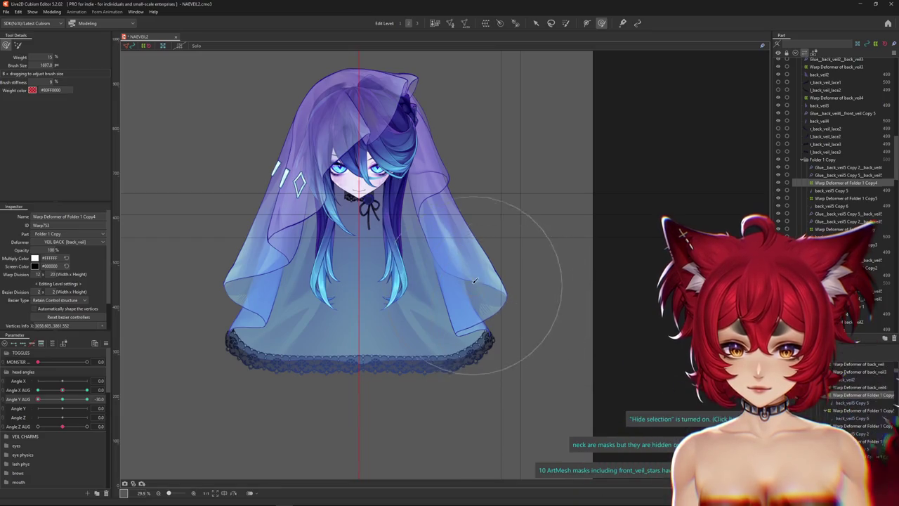
left_click_drag(475, 281, 535, 347)
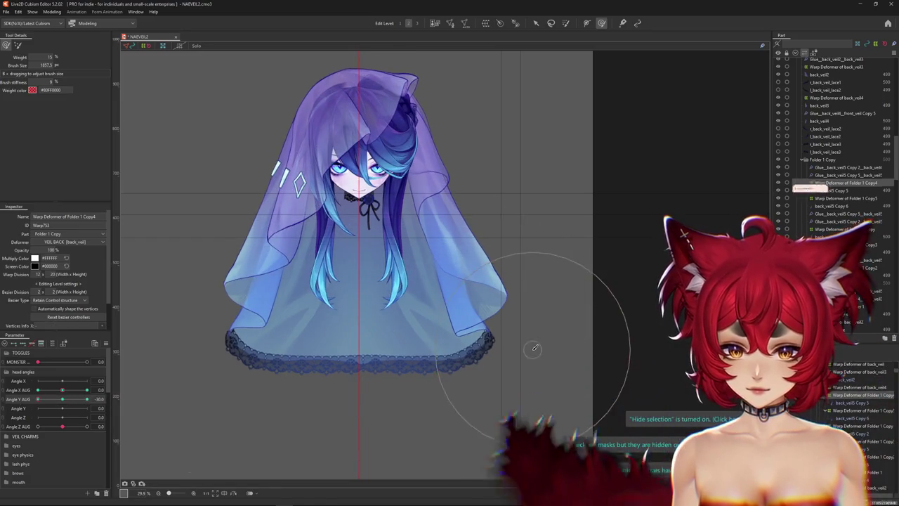
- Brush the veil's right side through Folder 1 Copy4's deformer, then select Warp Deformer of Folder 1
right_click(550, 283)
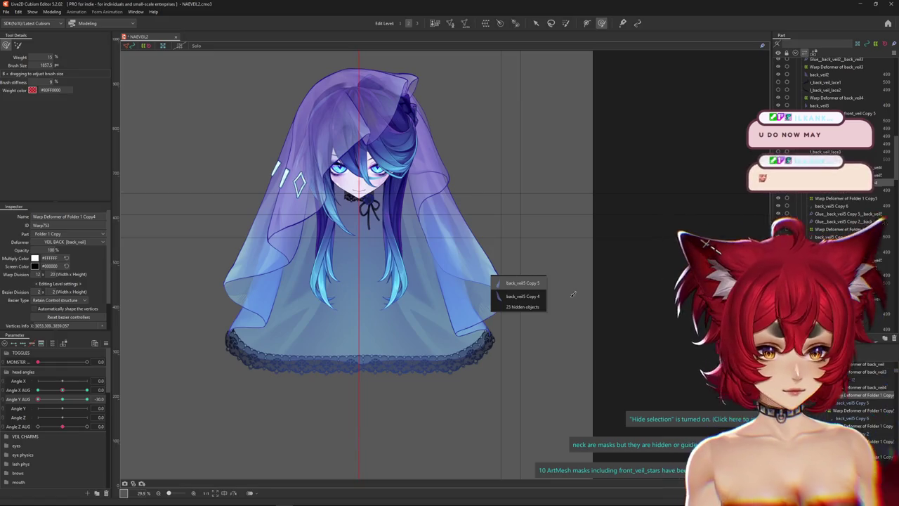
left_click(522, 283)
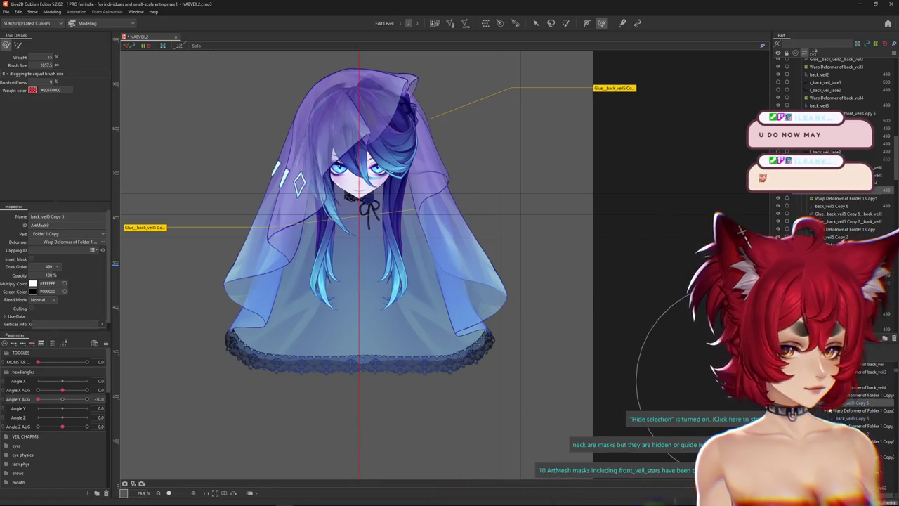
left_click(862, 395)
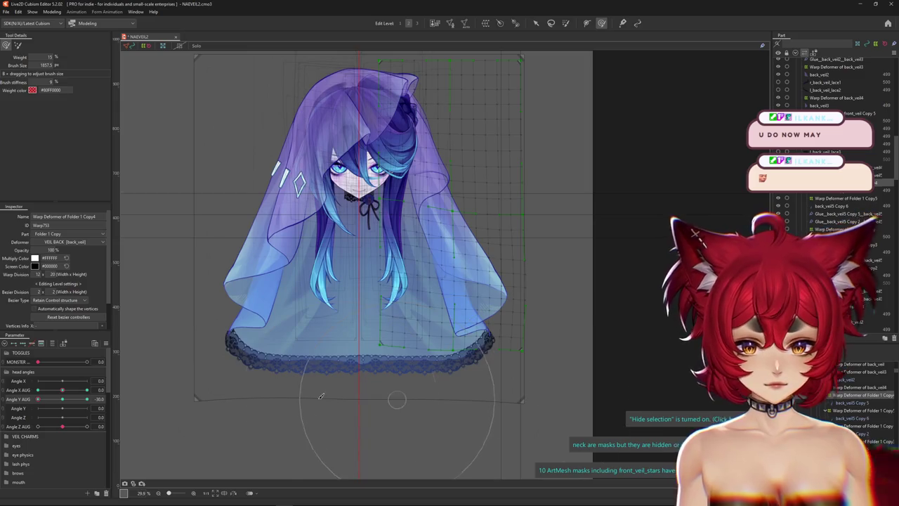
left_click_drag(321, 397, 483, 314)
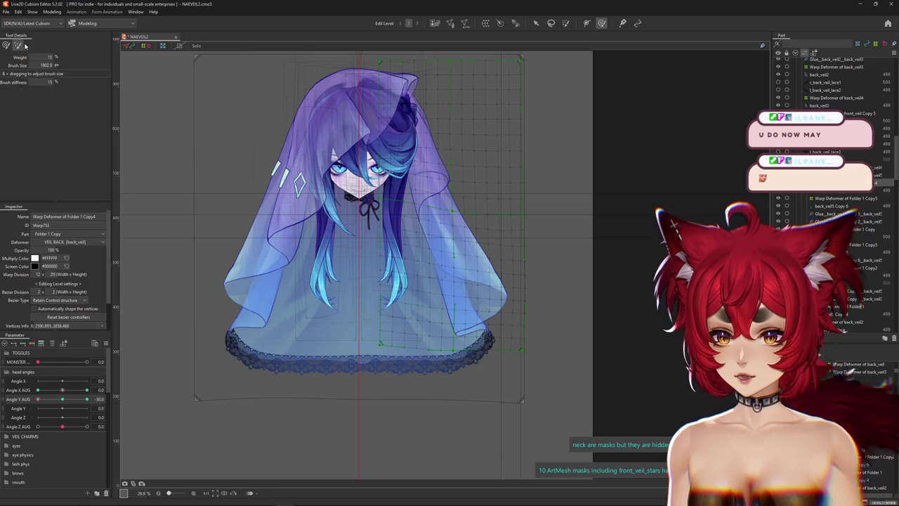
left_click_drag(603, 379, 641, 381)
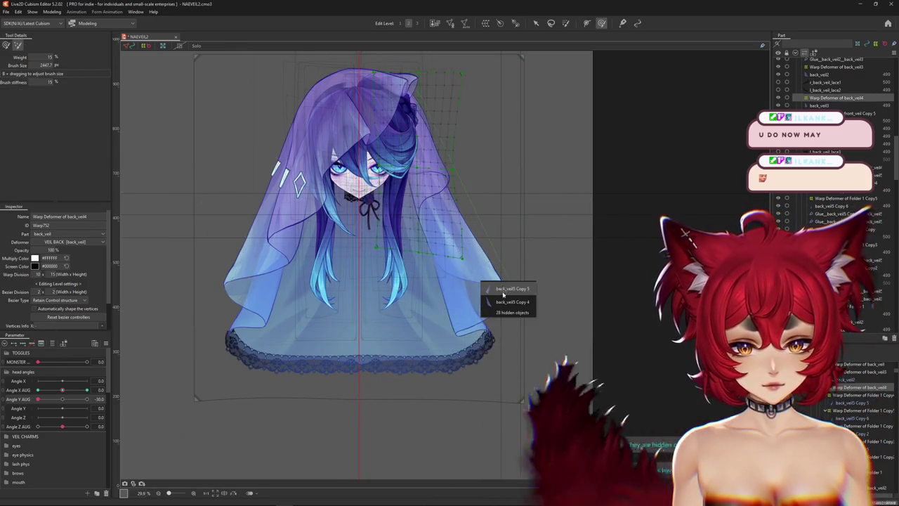
left_click(512, 302)
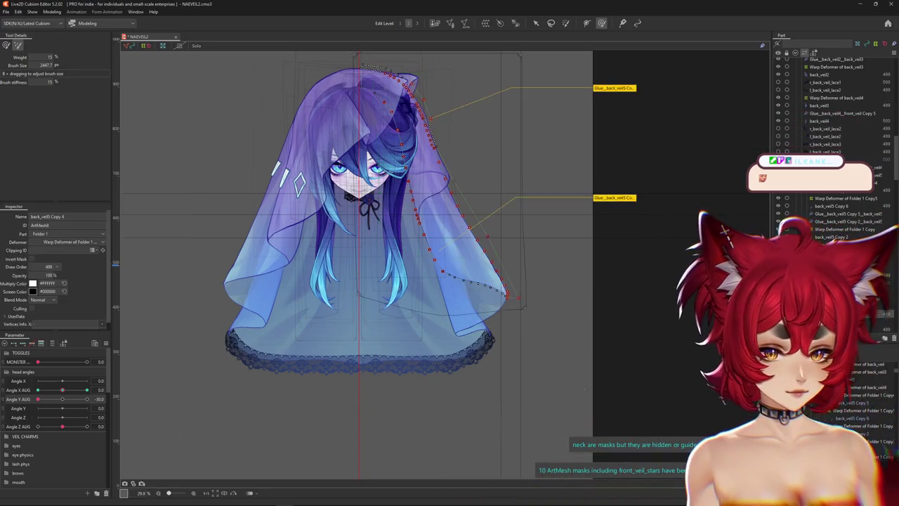
left_click(382, 235)
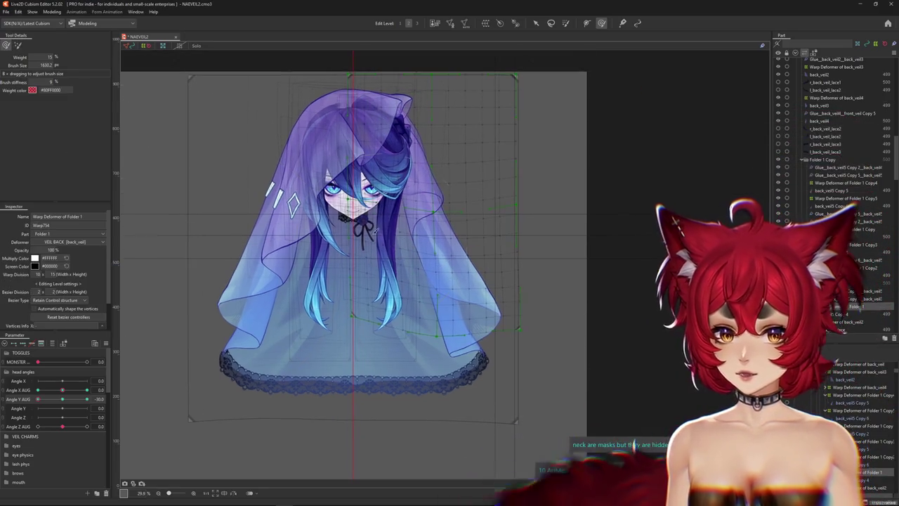
- Resize the brush and zoom around the veil hem, then switch to the browser with Alt+Tab
left_click_drag(383, 292, 524, 334)
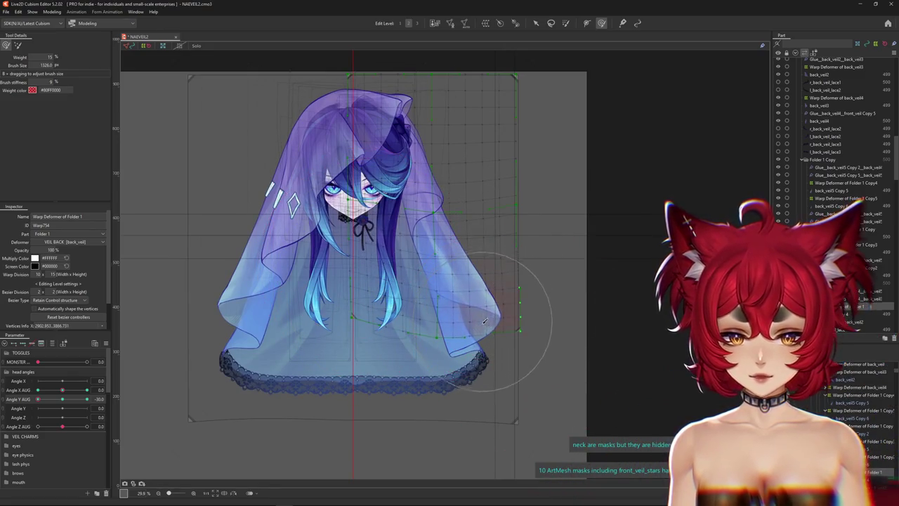
scroll(487, 337, "up", 3)
scroll(526, 339, "up", 2)
left_click_drag(526, 339, 528, 322)
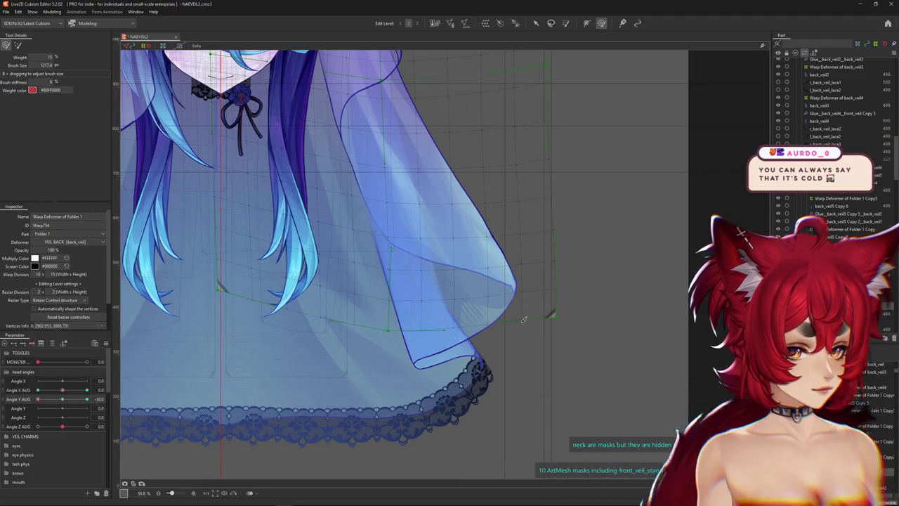
scroll(523, 319, "down", 2)
scroll(523, 319, "down", 2)
scroll(494, 330, "up", 1)
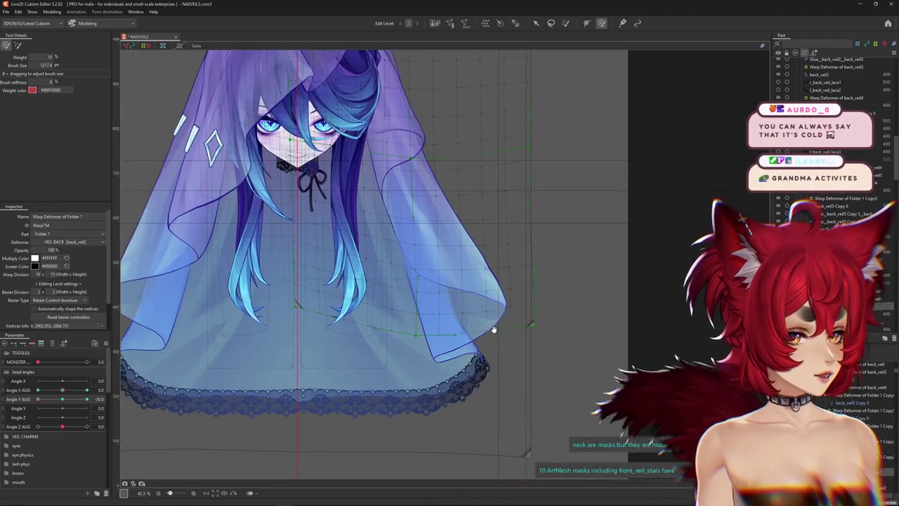
scroll(493, 329, "down", 2)
scroll(435, 351, "up", 2)
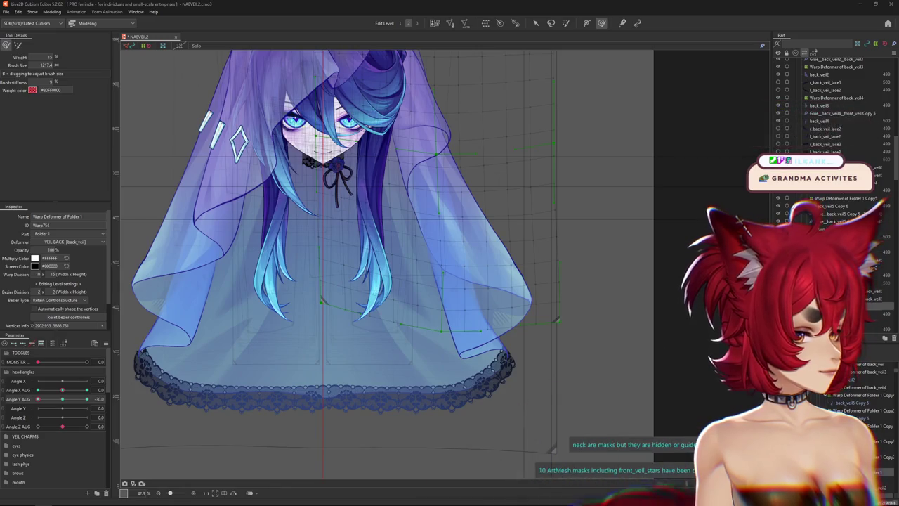
key("alt+Tab")
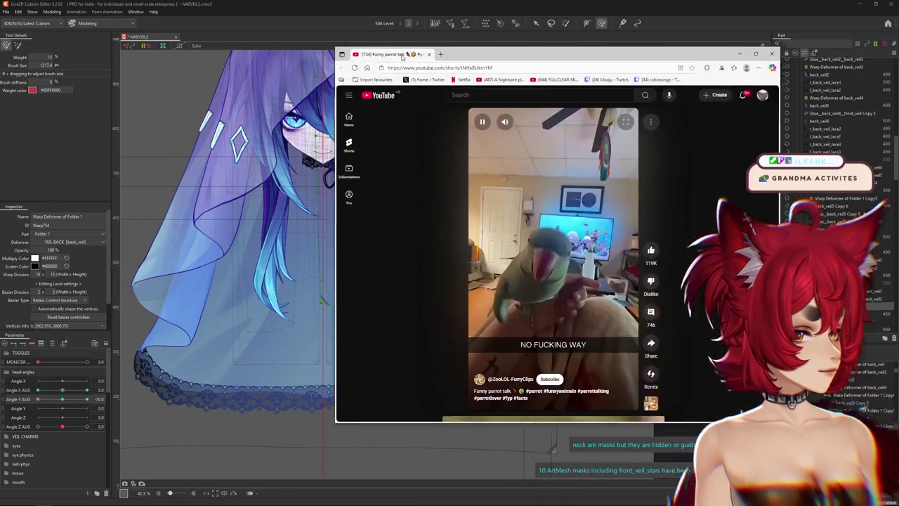
- Maximize the browser, skip the parrot Short ahead to the staircase scene, then pause and resume
key("super+Up")
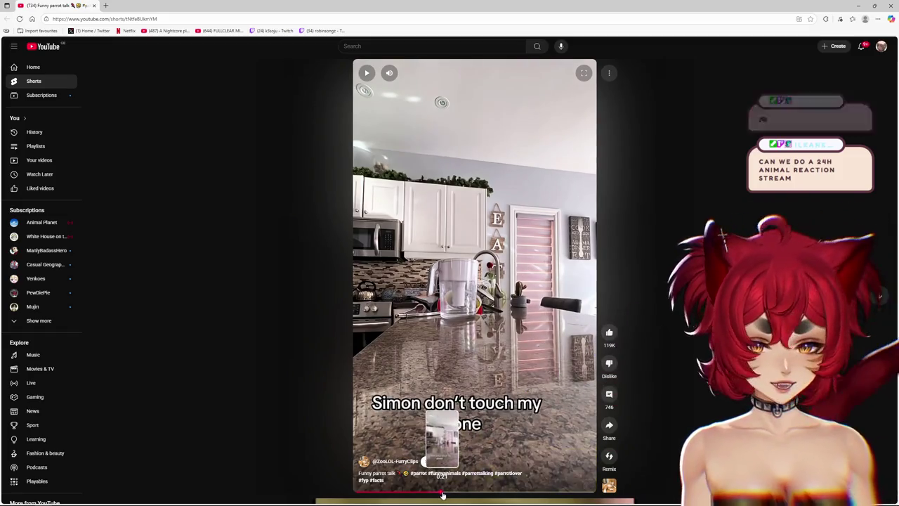
left_click_drag(439, 493, 444, 480)
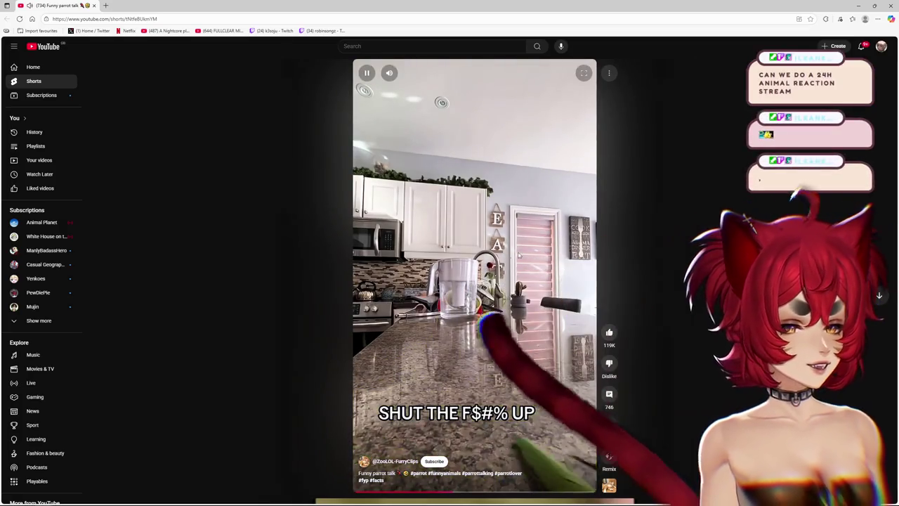
left_click(521, 232)
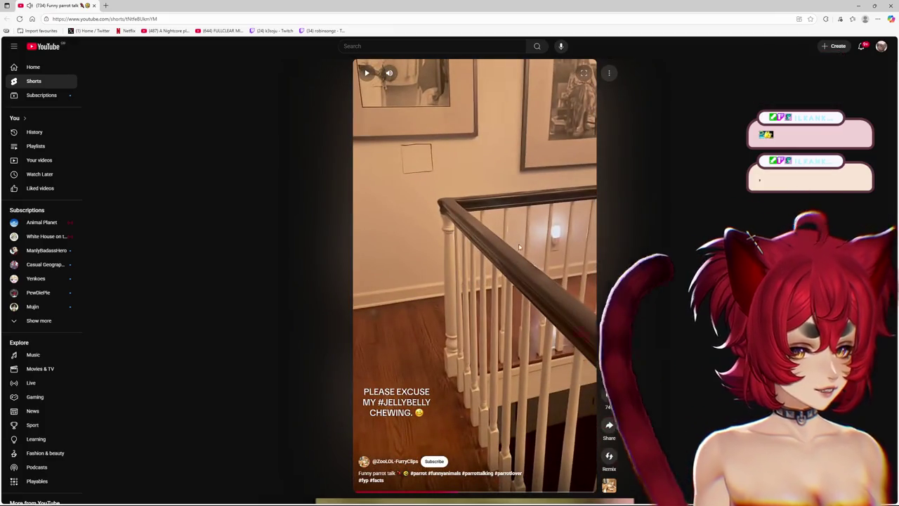
mouse_move(454, 493)
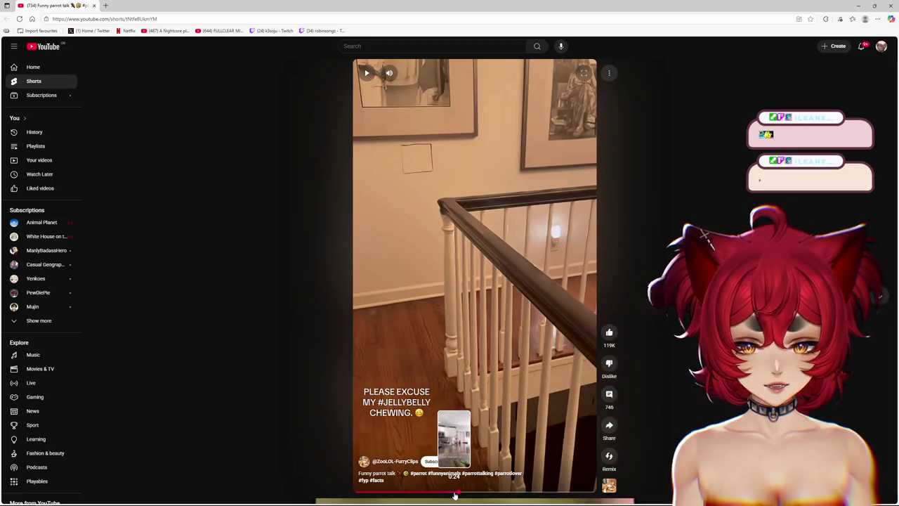
left_click(471, 273)
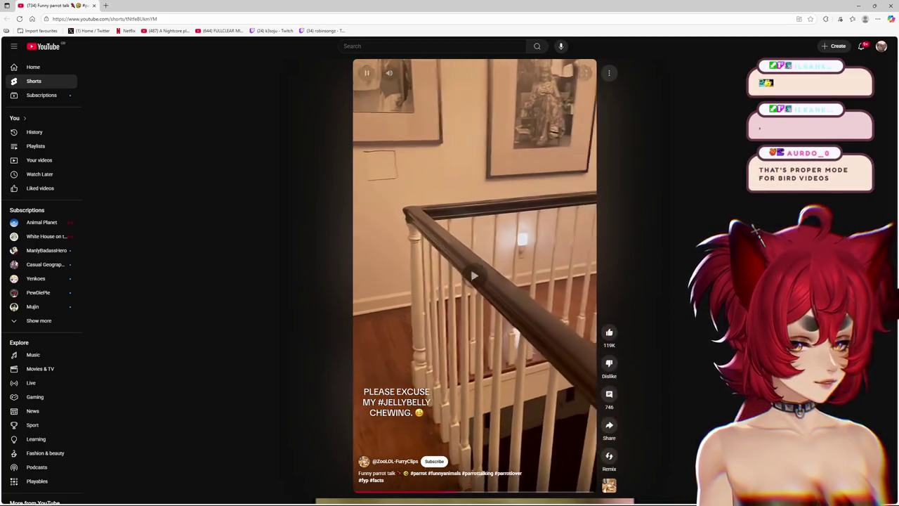